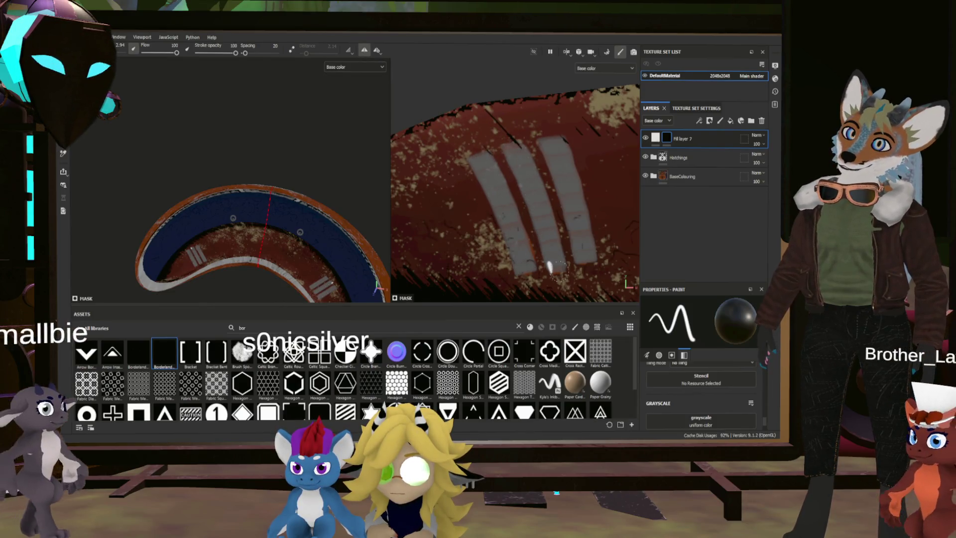
Resize the brush and paint the first white corner brackets along the grey stripe's edge
{"action": "scroll", "coordinate": [483, 153], "scroll_direction": "up", "scroll_amount": 5}
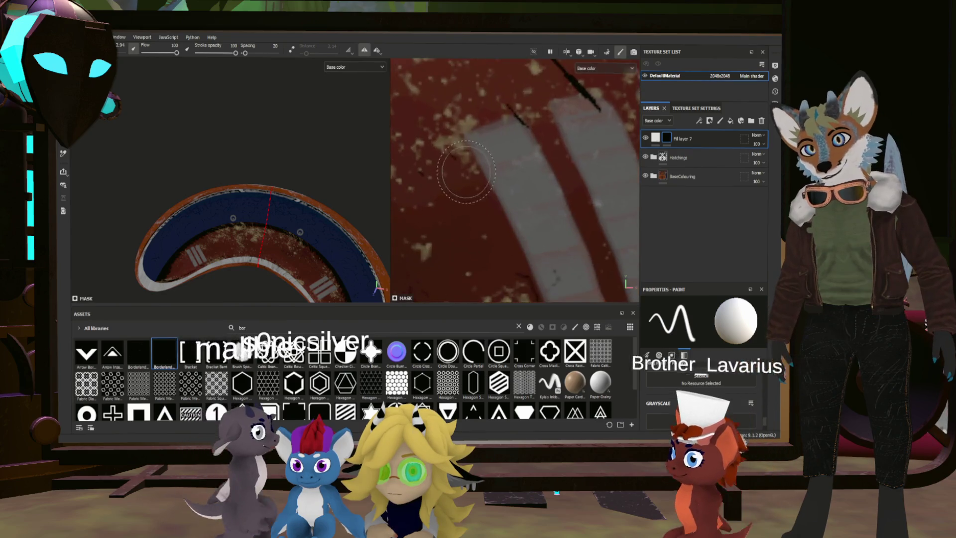
{"action": "key", "text": "bracketleft"}
{"action": "key", "text": "bracketleft"}
{"action": "key", "text": "bracketleft"}
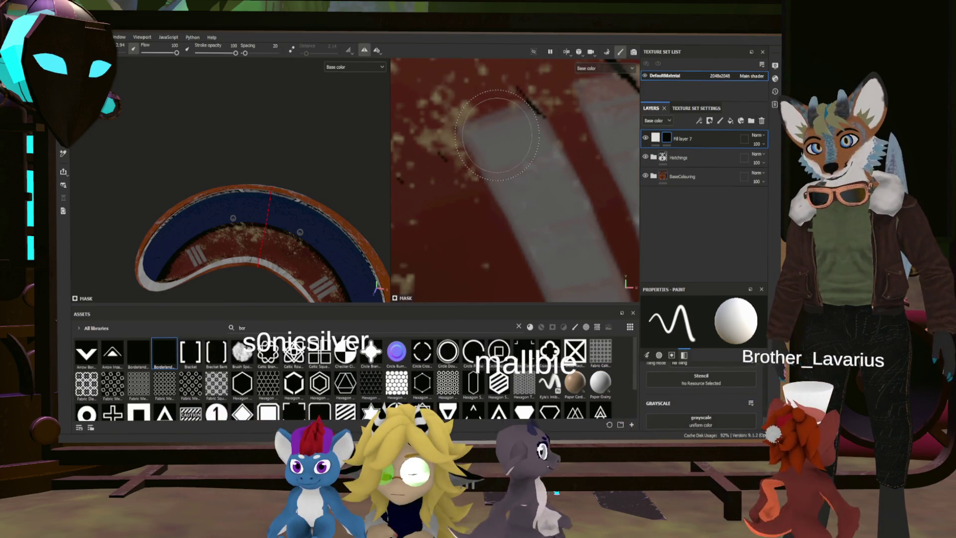
{"action": "key", "text": "bracketright"}
{"action": "key", "text": "bracketright"}
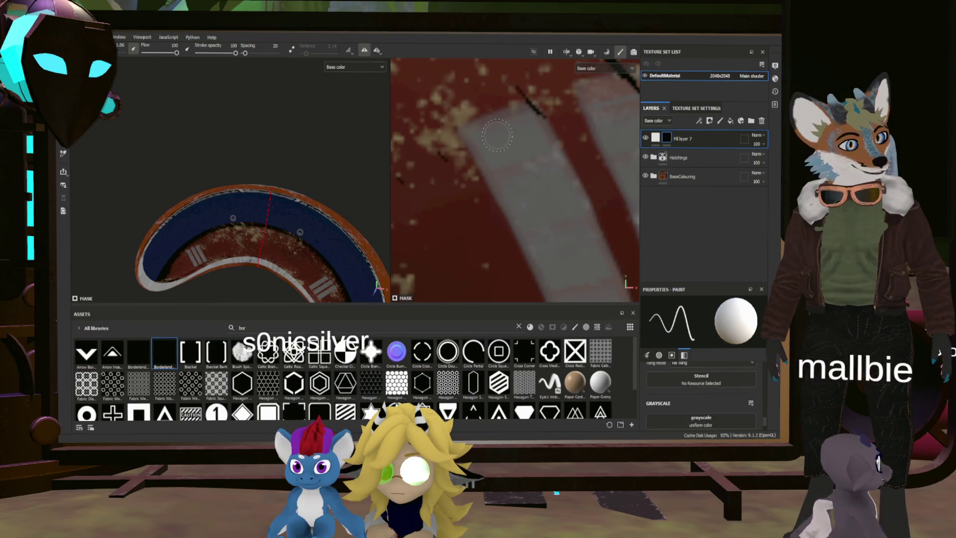
{"action": "left_click_drag", "start_coordinate": [486, 170], "coordinate": [477, 152]}
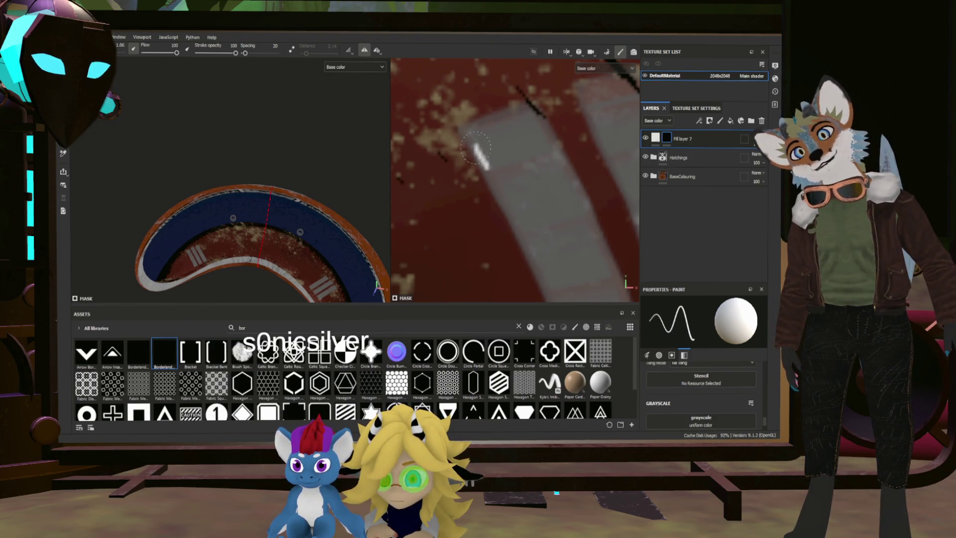
{"action": "left_click_drag", "start_coordinate": [465, 130], "coordinate": [514, 121]}
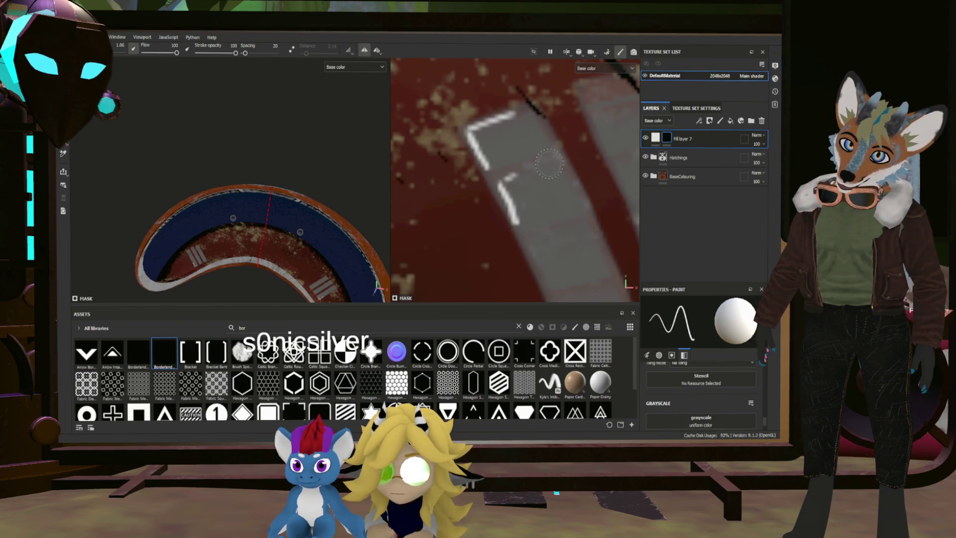
Undo a bad stroke and redraw the third white bracket near the stripe's end
{"action": "right_click", "coordinate": [505, 184]}
{"action": "key", "text": "Escape"}
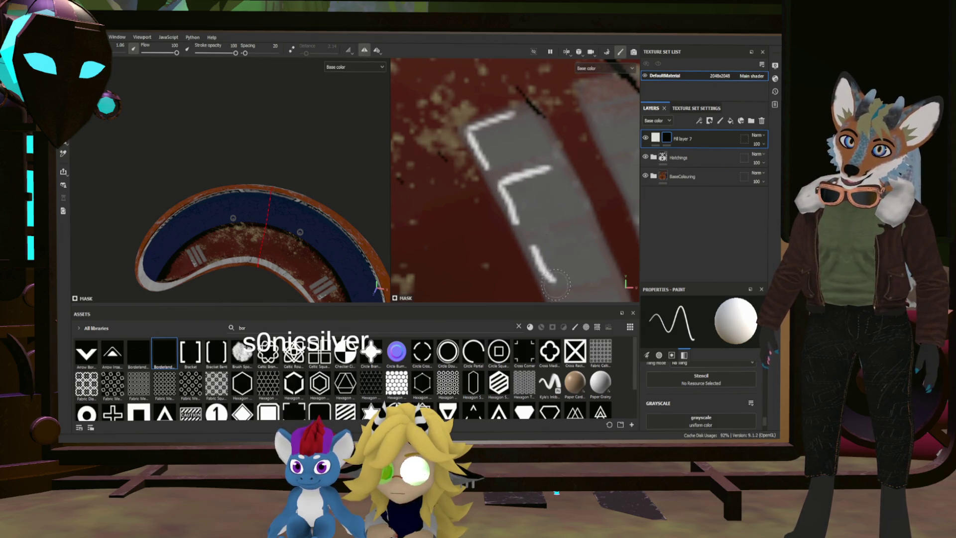
{"action": "key", "text": "ctrl+z"}
{"action": "left_click_drag", "start_coordinate": [530, 242], "coordinate": [551, 276]}
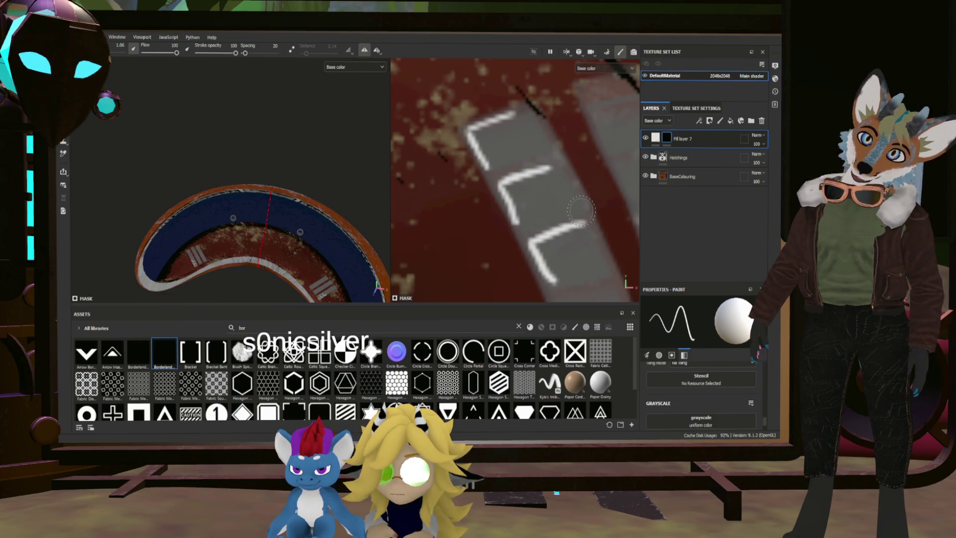
{"action": "scroll", "coordinate": [543, 196], "scroll_direction": "down", "scroll_amount": 3}
{"action": "scroll", "coordinate": [547, 217], "scroll_direction": "up", "scroll_amount": 3}
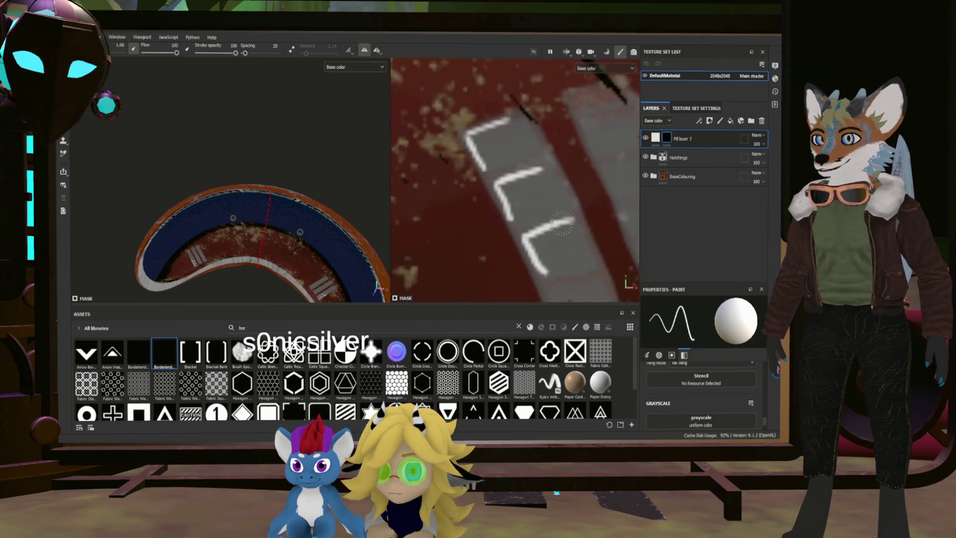
{"action": "scroll", "coordinate": [383, 299], "scroll_direction": "down", "scroll_amount": 5}
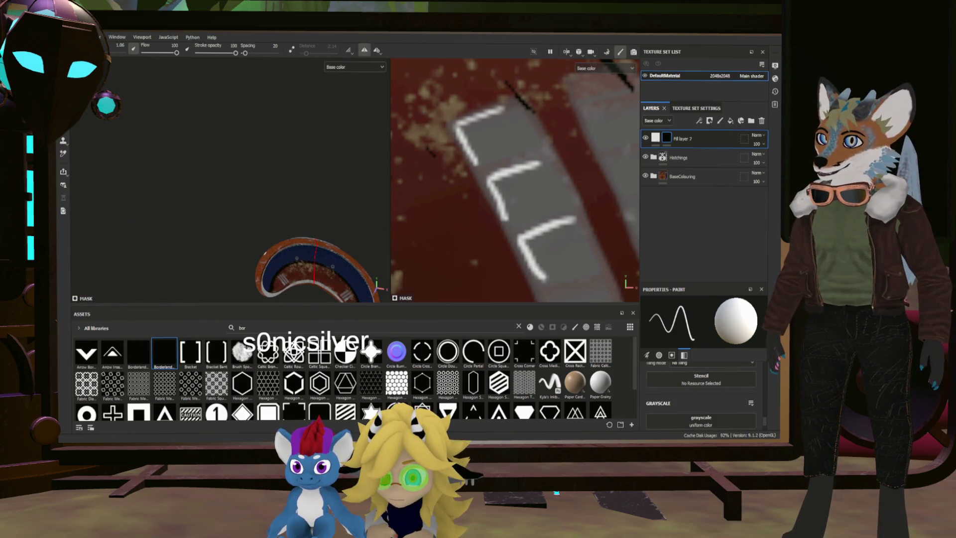
{"action": "scroll", "coordinate": [515, 179], "scroll_direction": "down", "scroll_amount": 5}
{"action": "left_click_drag", "start_coordinate": [484, 198], "coordinate": [434, 188], "text": "alt"}
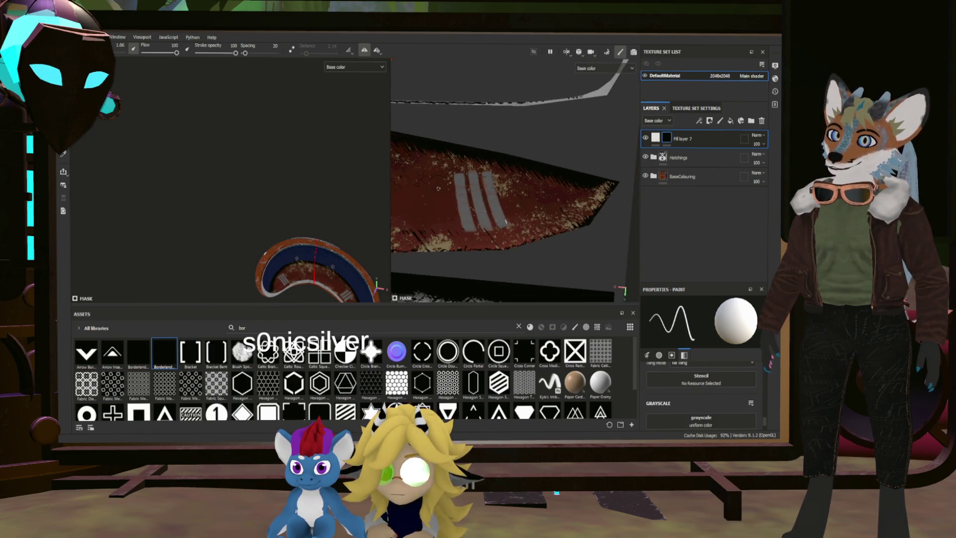
Paint three white bracket marks down the upper part of the first grey stripe
{"action": "scroll", "coordinate": [471, 194], "scroll_direction": "up", "scroll_amount": 5}
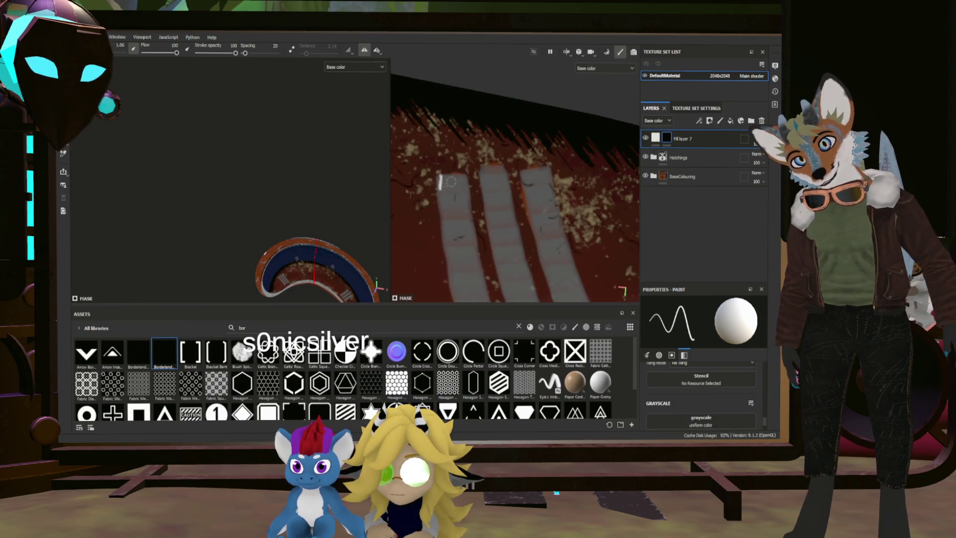
{"action": "left_click_drag", "start_coordinate": [439, 178], "coordinate": [442, 198]}
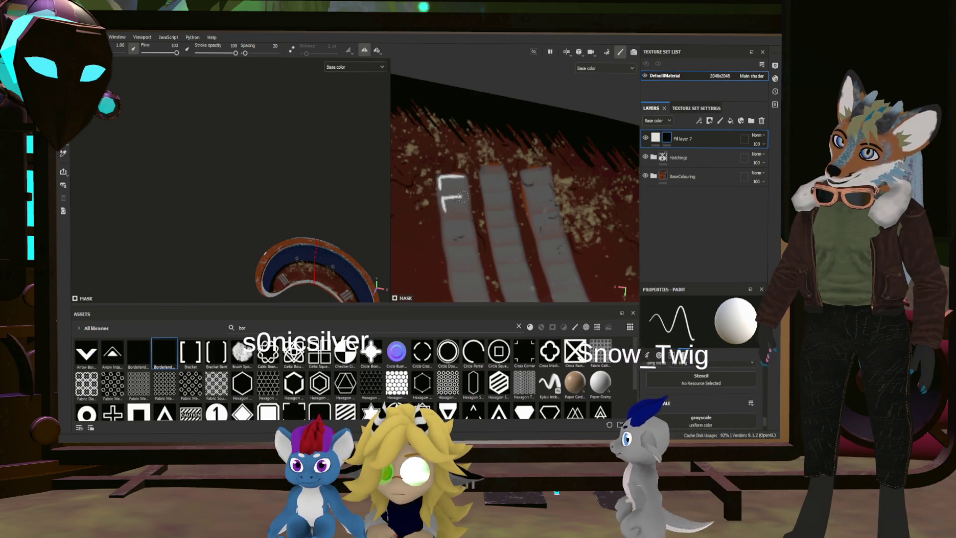
{"action": "left_click_drag", "start_coordinate": [442, 197], "coordinate": [448, 209]}
{"action": "left_click", "coordinate": [447, 232]}
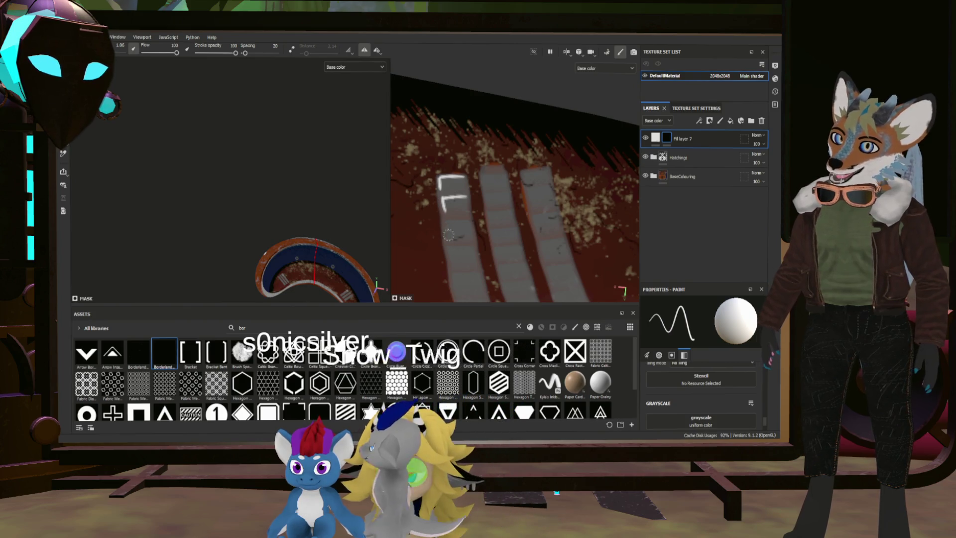
{"action": "left_click_drag", "start_coordinate": [446, 237], "coordinate": [465, 222]}
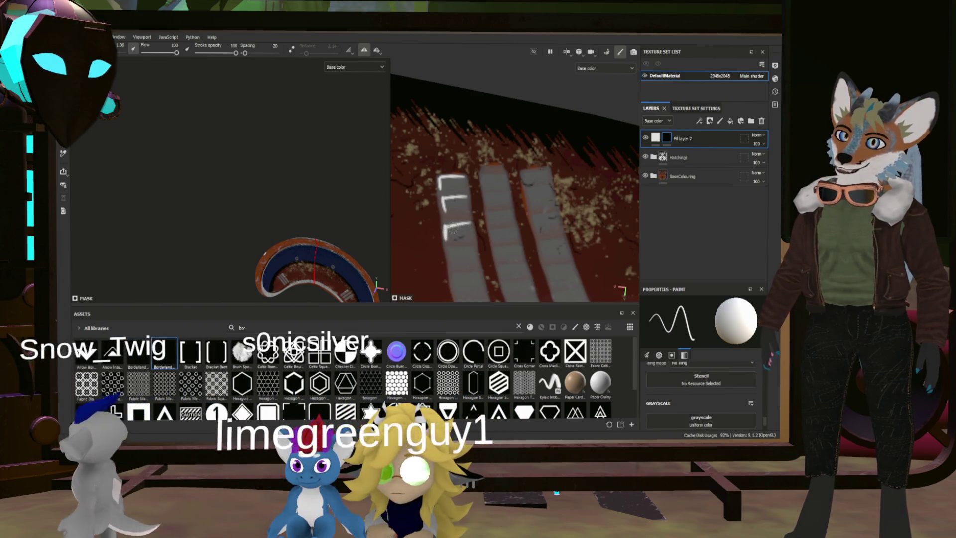
{"action": "left_click_drag", "start_coordinate": [448, 266], "coordinate": [468, 249]}
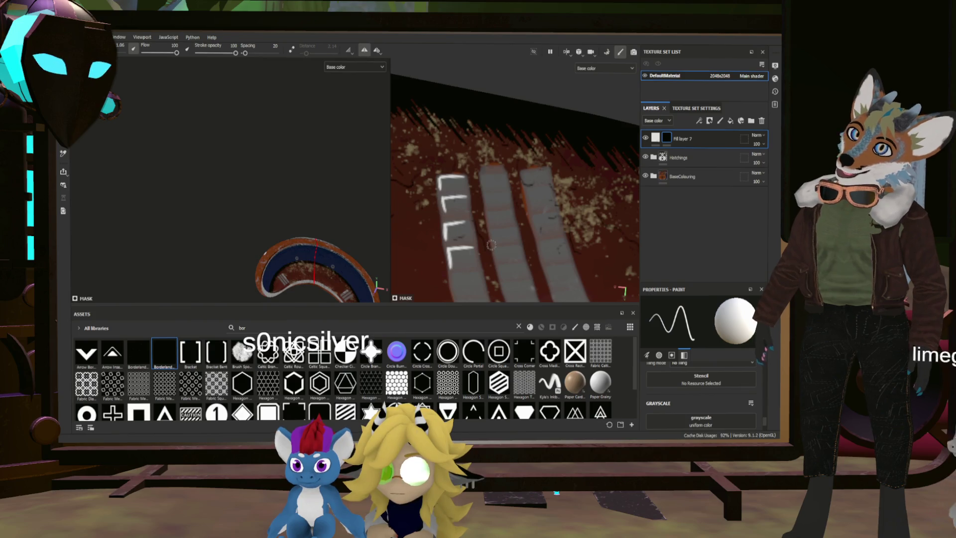
Add two more white brackets along the left edge, lower down the first stripe
{"action": "scroll", "coordinate": [472, 233], "scroll_direction": "down", "scroll_amount": 2}
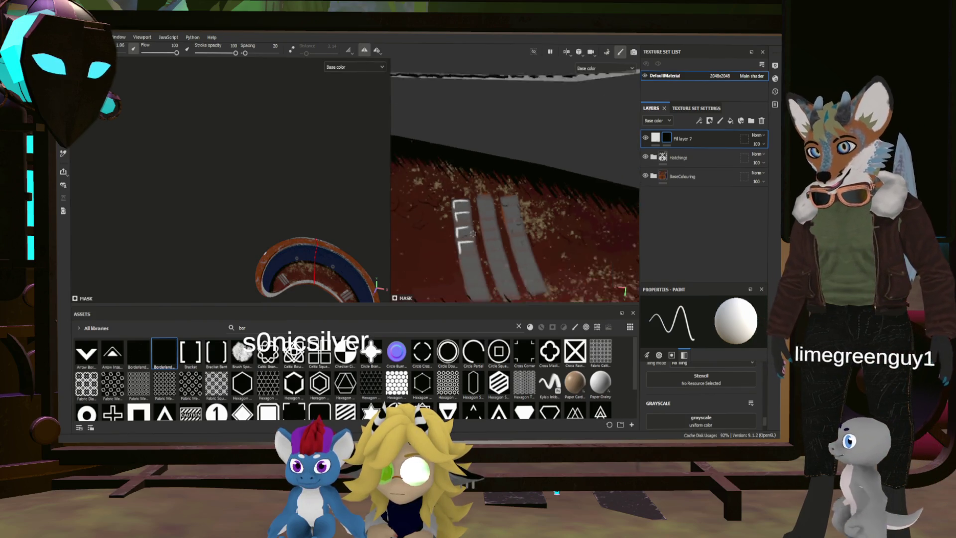
{"action": "scroll", "coordinate": [472, 232], "scroll_direction": "up", "scroll_amount": 4}
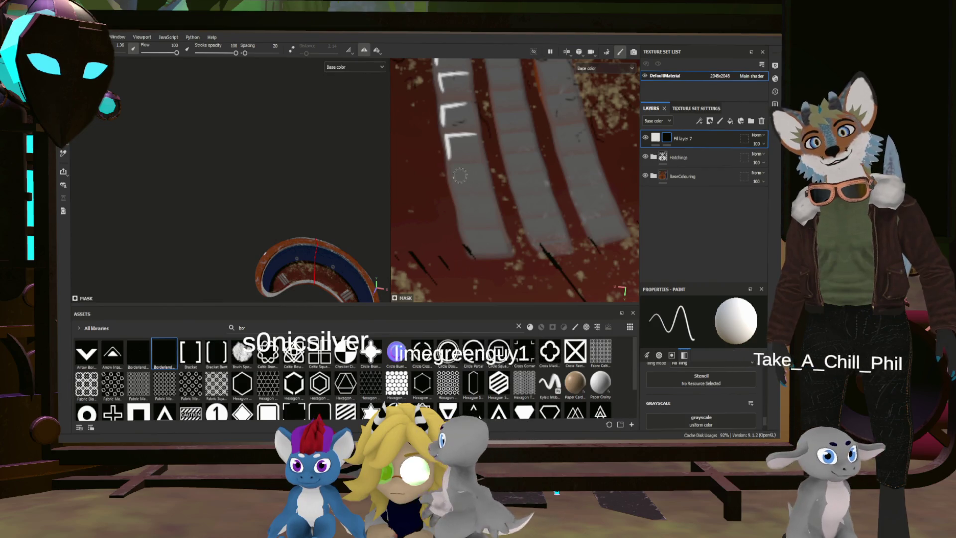
{"action": "mouse_move", "coordinate": [453, 169]}
{"action": "left_mouse_down"}
{"action": "mouse_move", "coordinate": [456, 185]}
{"action": "mouse_move", "coordinate": [481, 168]}
{"action": "left_mouse_up"}
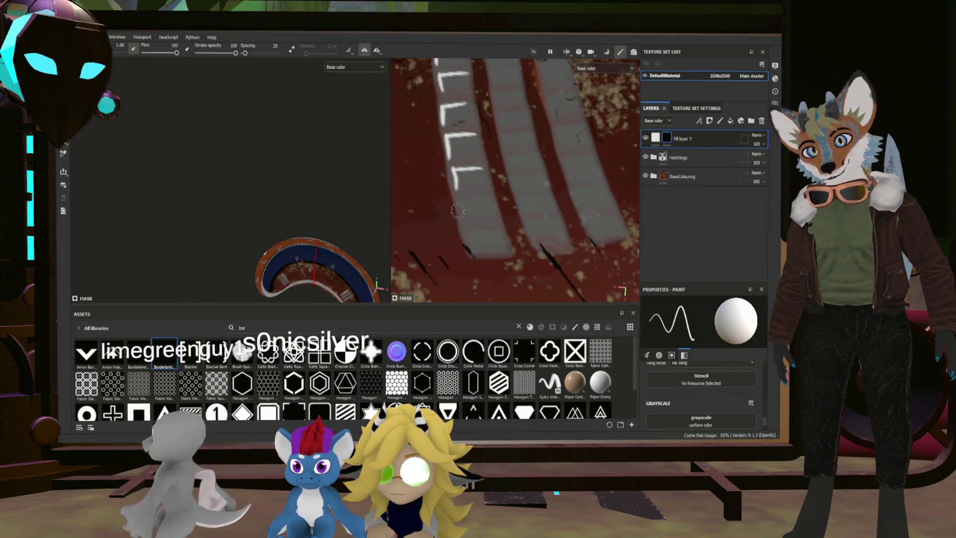
{"action": "left_click_drag", "start_coordinate": [458, 201], "coordinate": [460, 214]}
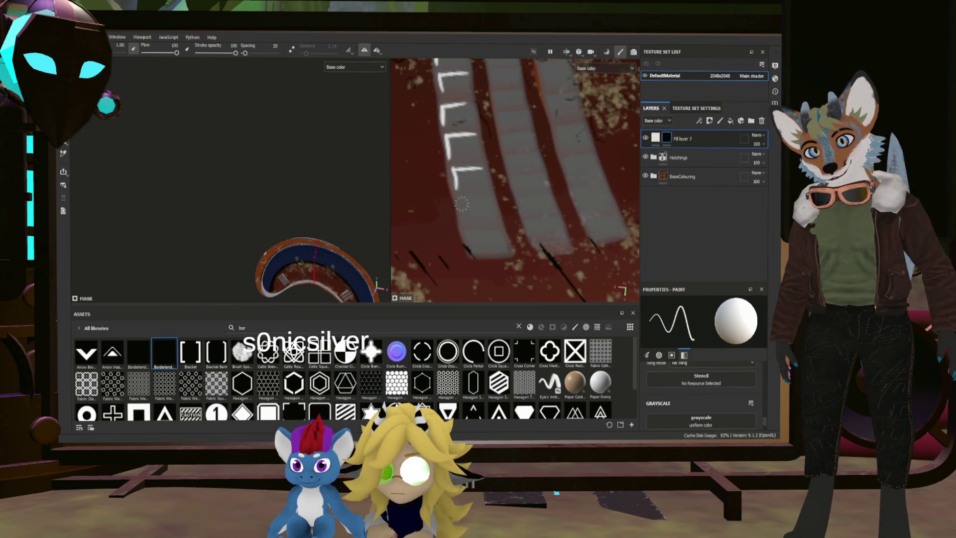
{"action": "mouse_move", "coordinate": [458, 201]}
{"action": "left_mouse_down"}
{"action": "mouse_move", "coordinate": [487, 199]}
{"action": "mouse_move", "coordinate": [472, 248]}
{"action": "left_mouse_up"}
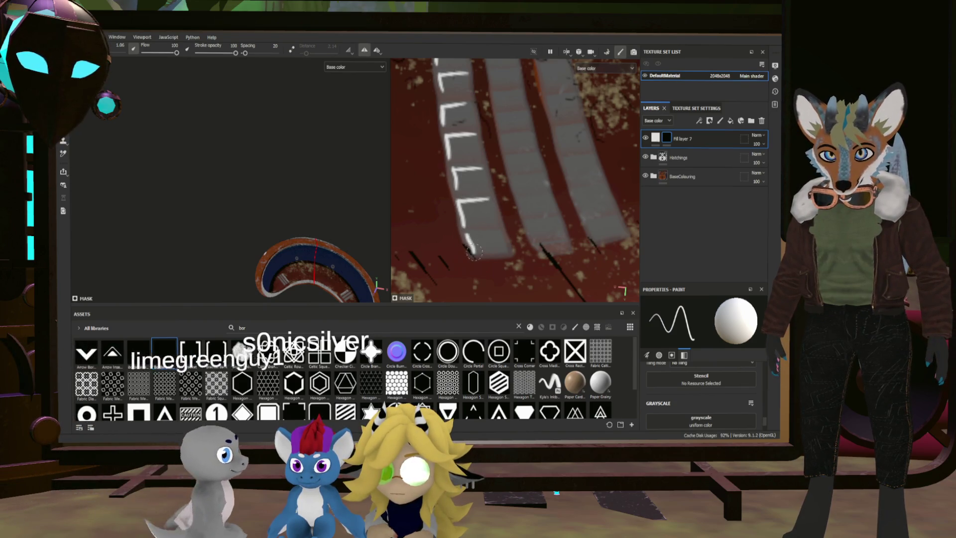
{"action": "scroll", "coordinate": [473, 203], "scroll_direction": "down", "scroll_amount": 3}
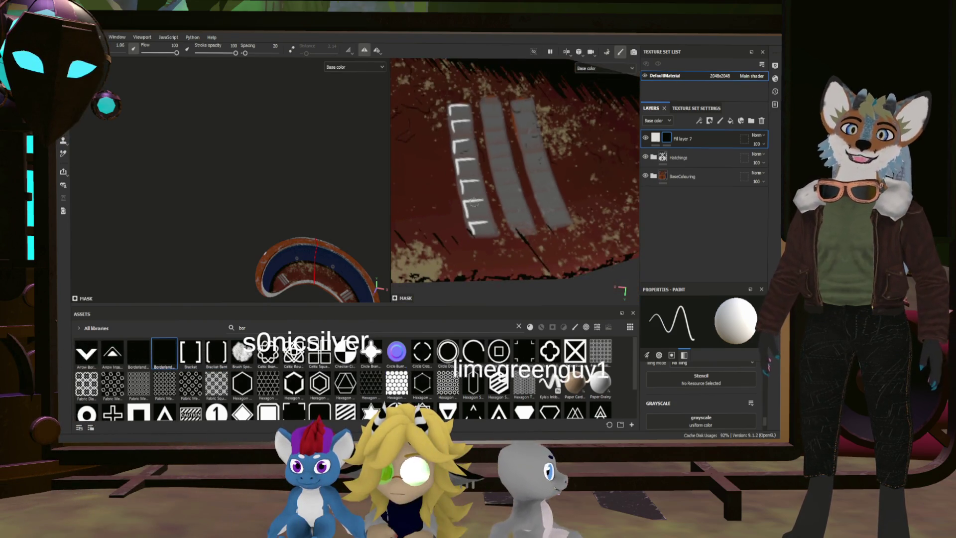
Paint white L-shaped brackets along the second and third stripes, then zoom out to the full UV layout
{"action": "scroll", "coordinate": [497, 164], "scroll_direction": "up", "scroll_amount": 5}
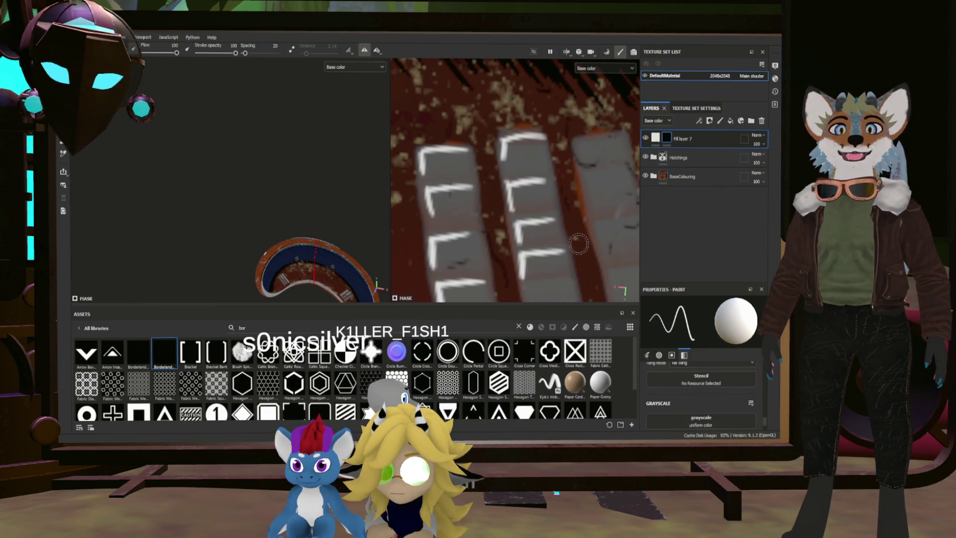
{"action": "scroll", "coordinate": [579, 235], "scroll_direction": "down", "scroll_amount": 5}
{"action": "scroll", "coordinate": [555, 219], "scroll_direction": "up", "scroll_amount": 5}
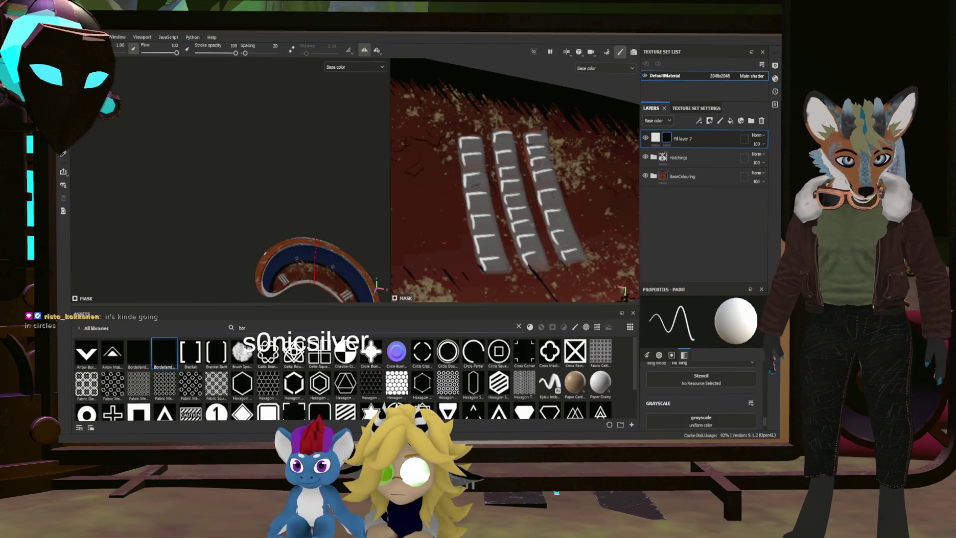
{"action": "scroll", "coordinate": [515, 181], "scroll_direction": "down", "scroll_amount": 10}
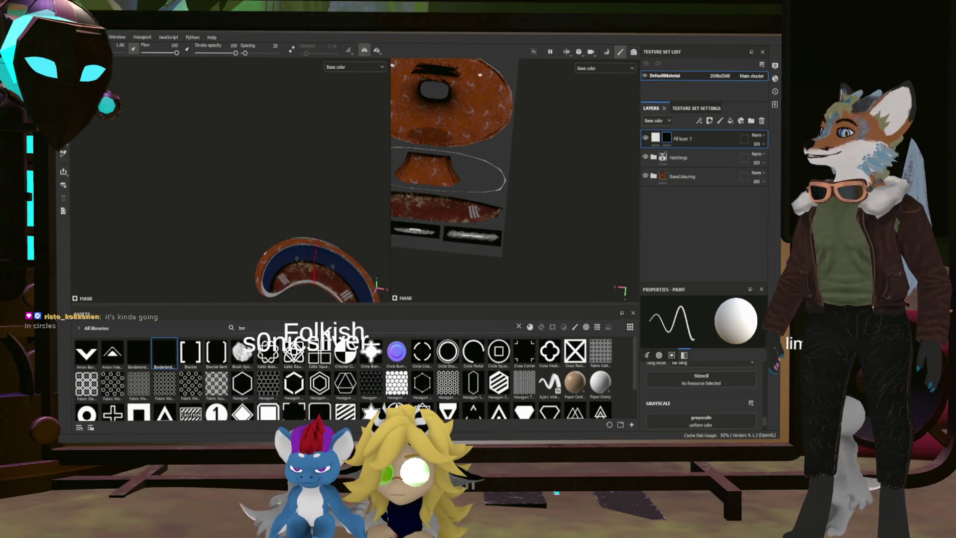
{"action": "type", "text": "bor"}
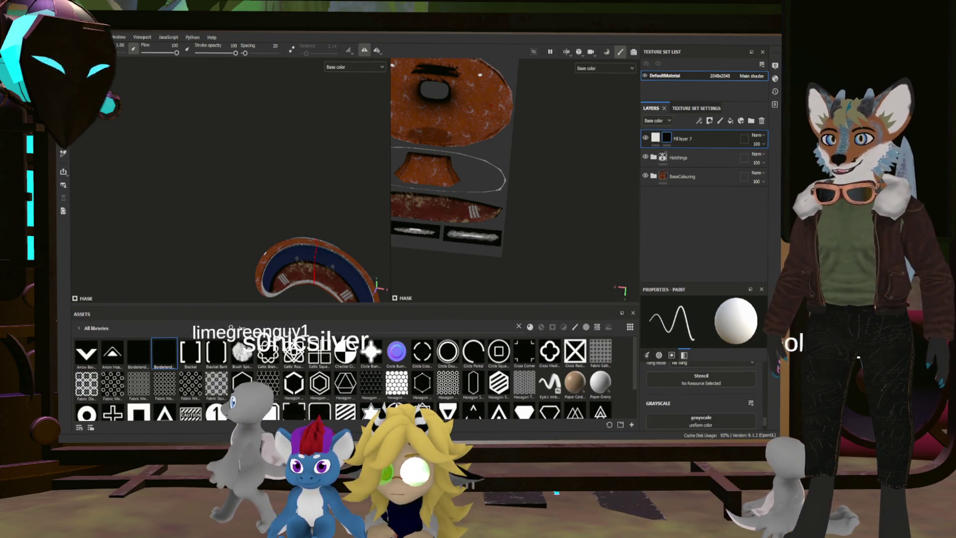
{"action": "scroll", "coordinate": [369, 279], "scroll_direction": "up", "scroll_amount": 5}
{"action": "mouse_move", "coordinate": [209, 150]}
{"action": "left_mouse_down", "text": "alt"}
{"action": "mouse_move", "coordinate": [164, 100]}
{"action": "mouse_move", "coordinate": [177, 97]}
{"action": "left_mouse_up", "text": "alt"}
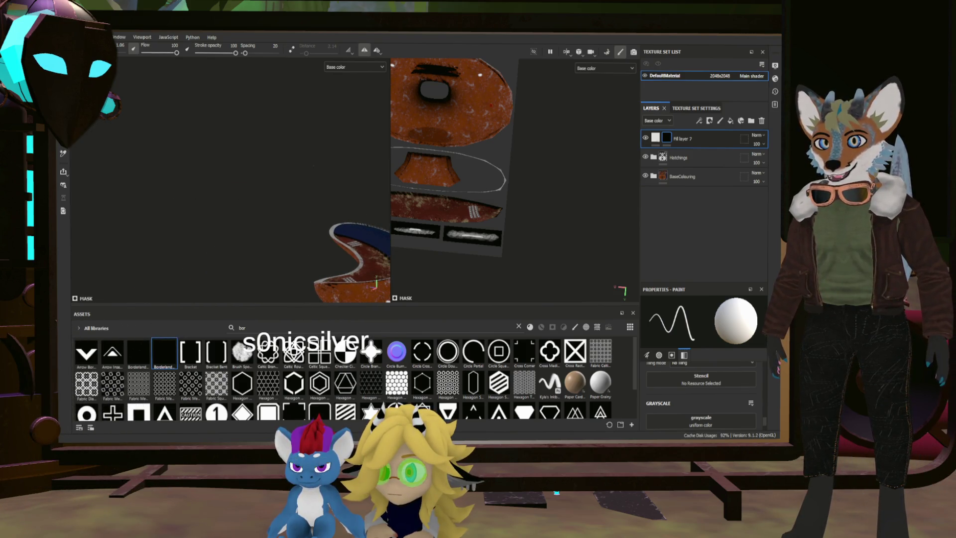
{"action": "scroll", "coordinate": [434, 191], "scroll_direction": "down", "scroll_amount": 3}
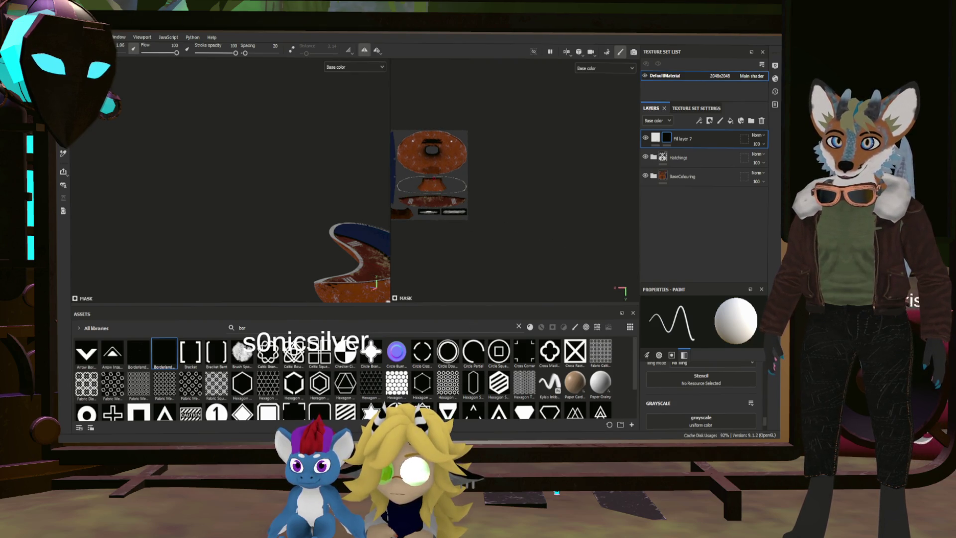
{"action": "scroll", "coordinate": [411, 188], "scroll_direction": "up", "scroll_amount": 2}
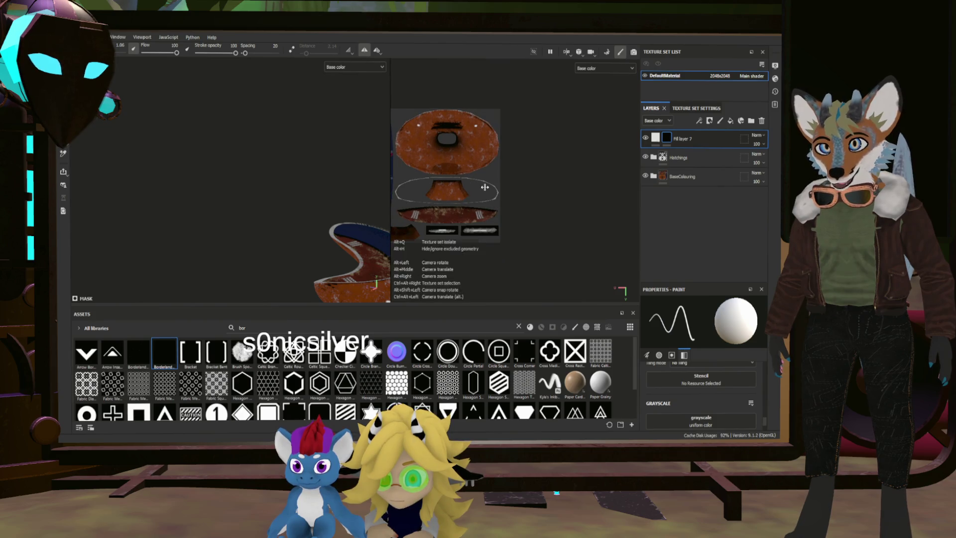
{"action": "scroll", "coordinate": [484, 187], "scroll_direction": "up", "scroll_amount": 10}
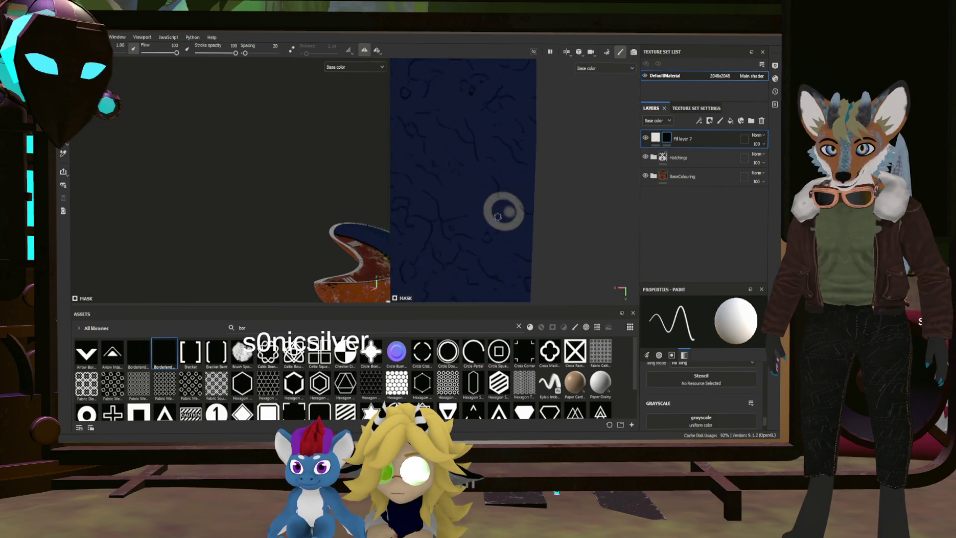
With Lazy Mouse on at distance 0.01, paint a smooth white stroke along the ring's edge
{"action": "scroll", "coordinate": [497, 216], "scroll_direction": "up", "scroll_amount": 2}
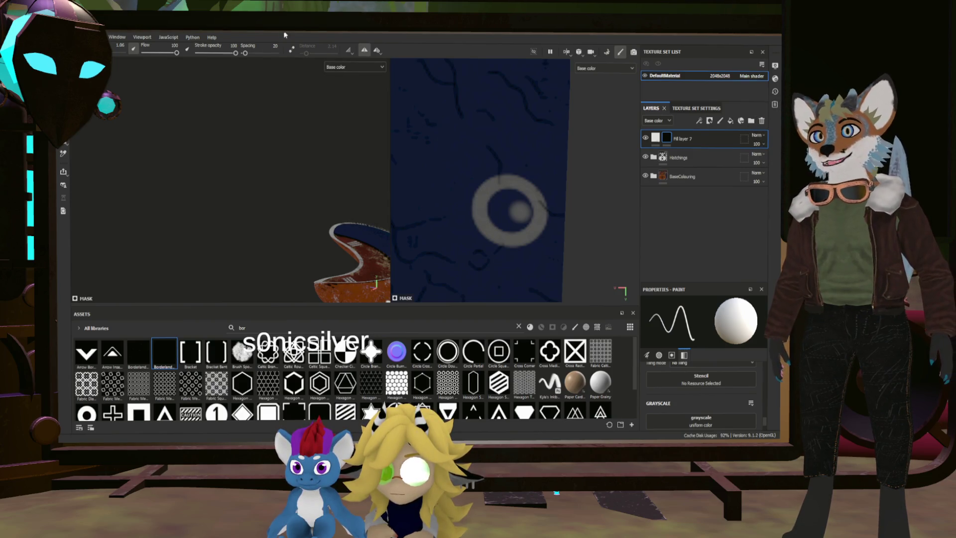
{"action": "left_click", "coordinate": [291, 50]}
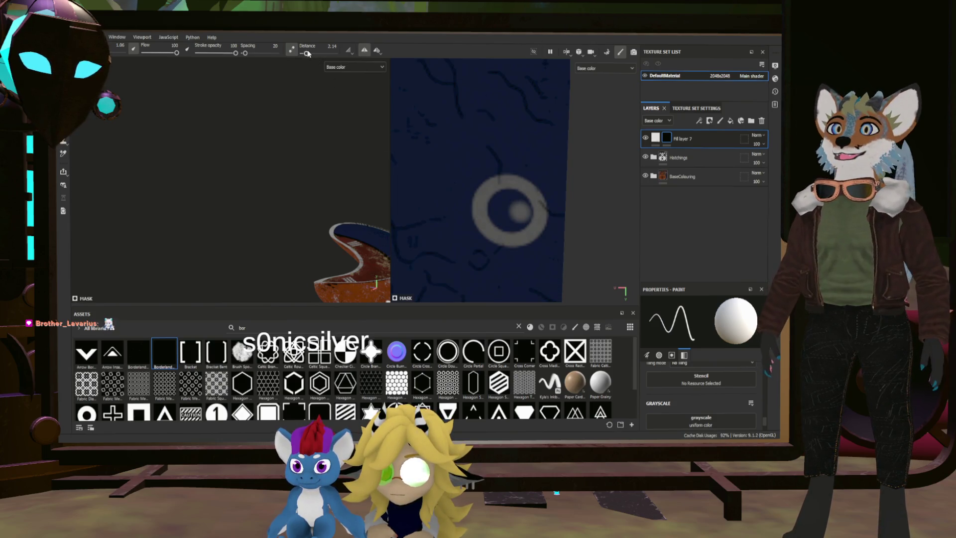
{"action": "left_click_drag", "start_coordinate": [502, 212], "coordinate": [480, 215]}
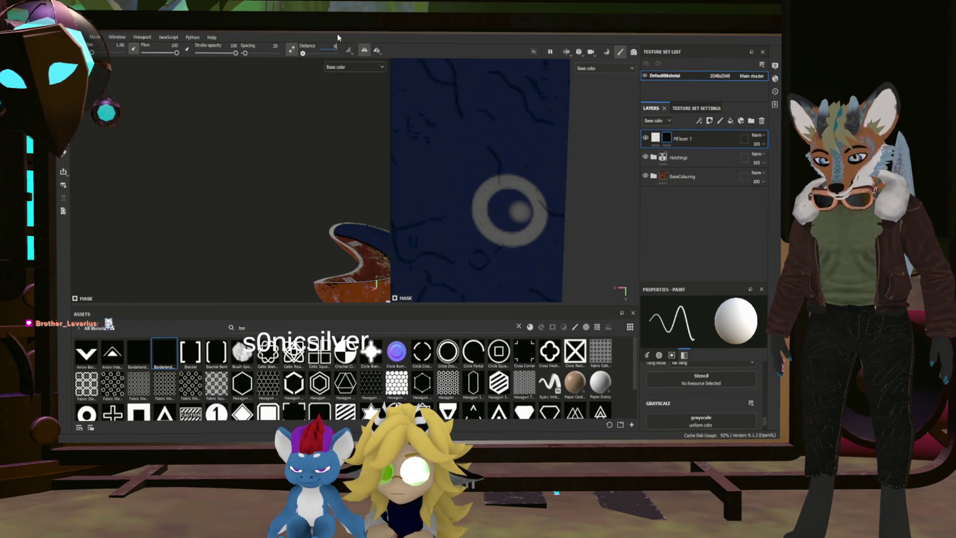
{"action": "type", "text": ".01"}
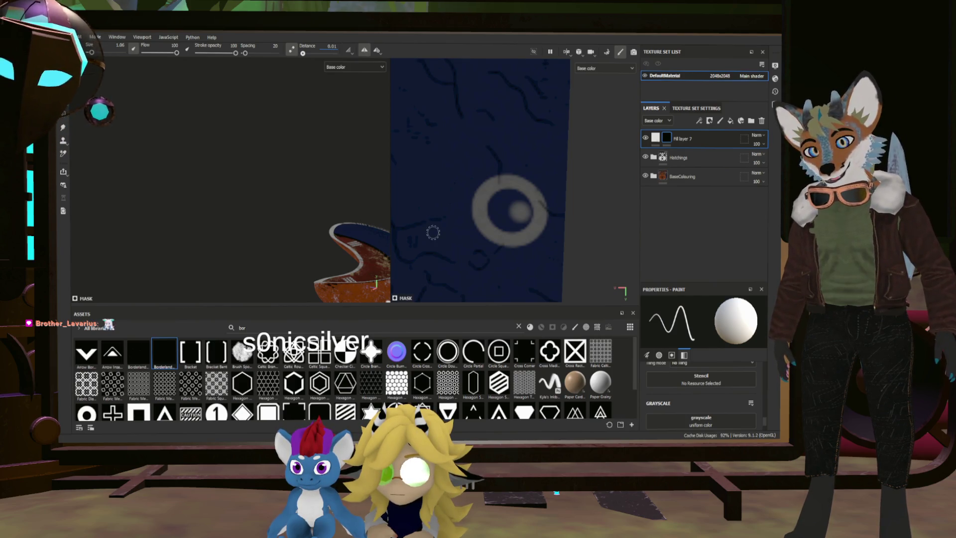
{"action": "left_click", "coordinate": [487, 208]}
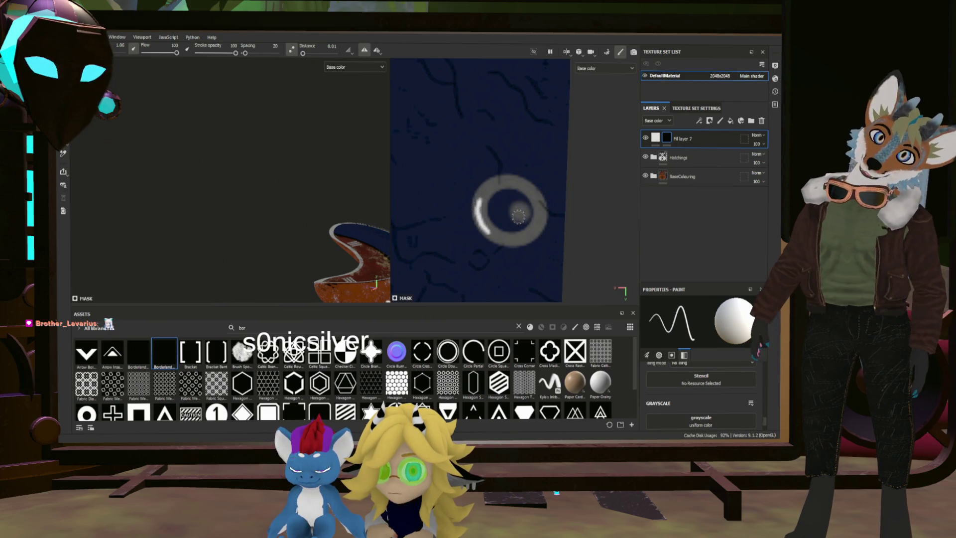
{"action": "mouse_move", "coordinate": [349, 199]}
{"action": "left_mouse_down", "text": "alt"}
{"action": "mouse_move", "coordinate": [381, 219]}
{"action": "mouse_move", "coordinate": [442, 230]}
{"action": "mouse_move", "coordinate": [256, 191]}
{"action": "left_mouse_up", "text": "alt"}
{"action": "scroll", "coordinate": [267, 192], "scroll_direction": "up", "scroll_amount": 5}
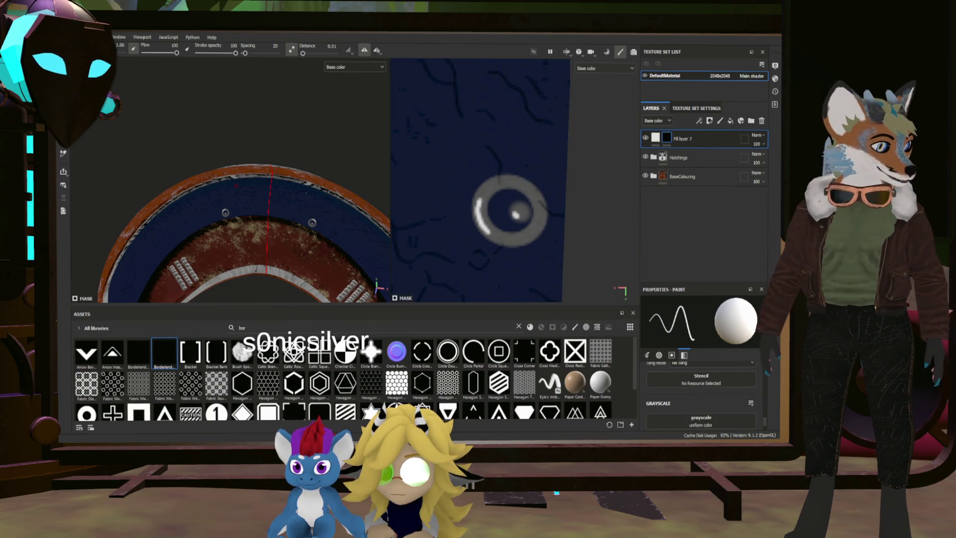
{"action": "scroll", "coordinate": [255, 191], "scroll_direction": "down", "scroll_amount": 3}
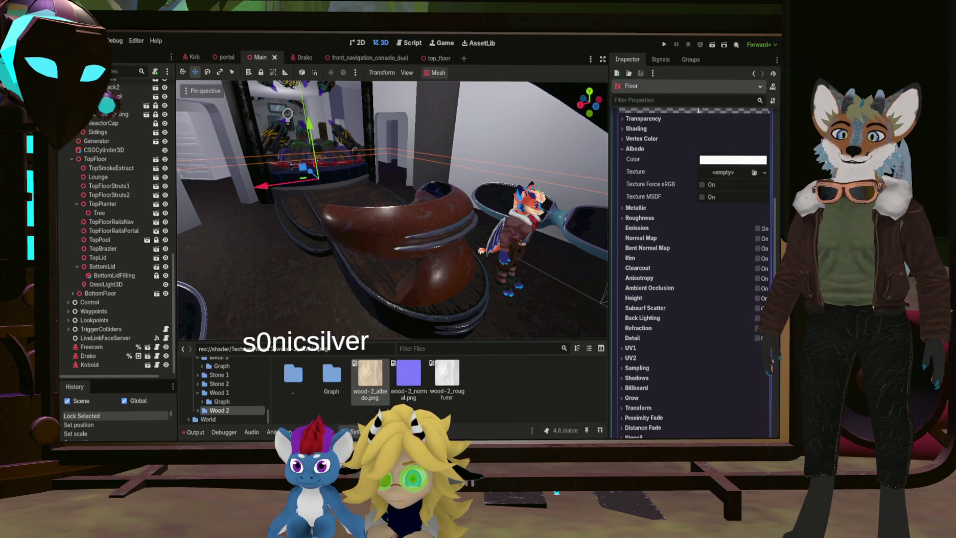
Browse the FileSystem to Objects/Environment/Furniture/Nav and into the captain's console Textures folder
{"action": "scroll", "coordinate": [234, 398], "scroll_direction": "up", "scroll_amount": 8}
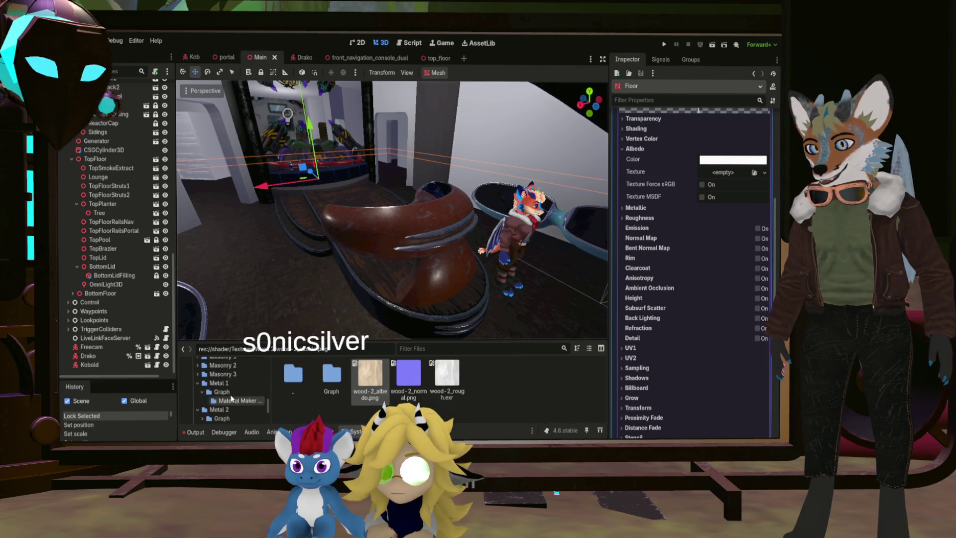
{"action": "scroll", "coordinate": [185, 386], "scroll_direction": "up", "scroll_amount": 3}
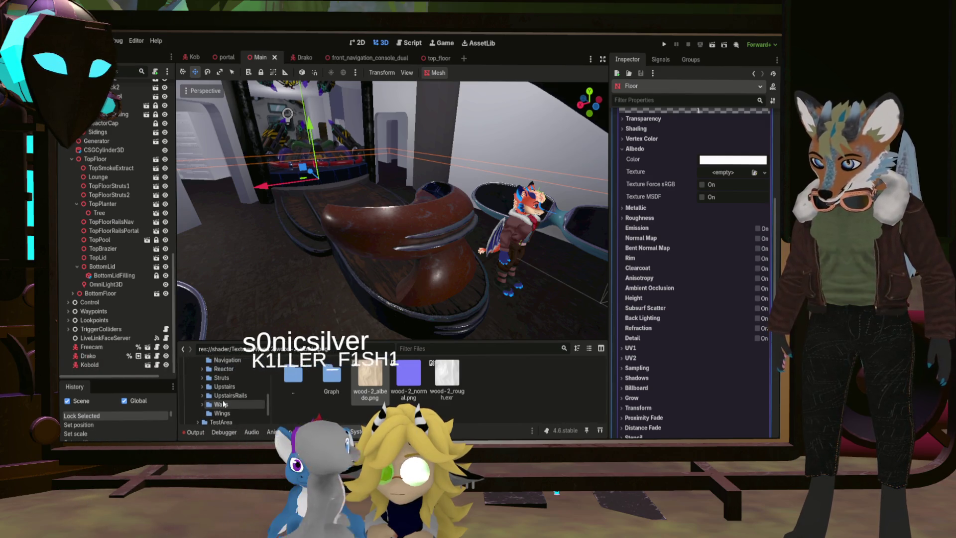
{"action": "scroll", "coordinate": [223, 399], "scroll_direction": "up", "scroll_amount": 1}
{"action": "left_click", "coordinate": [203, 381]}
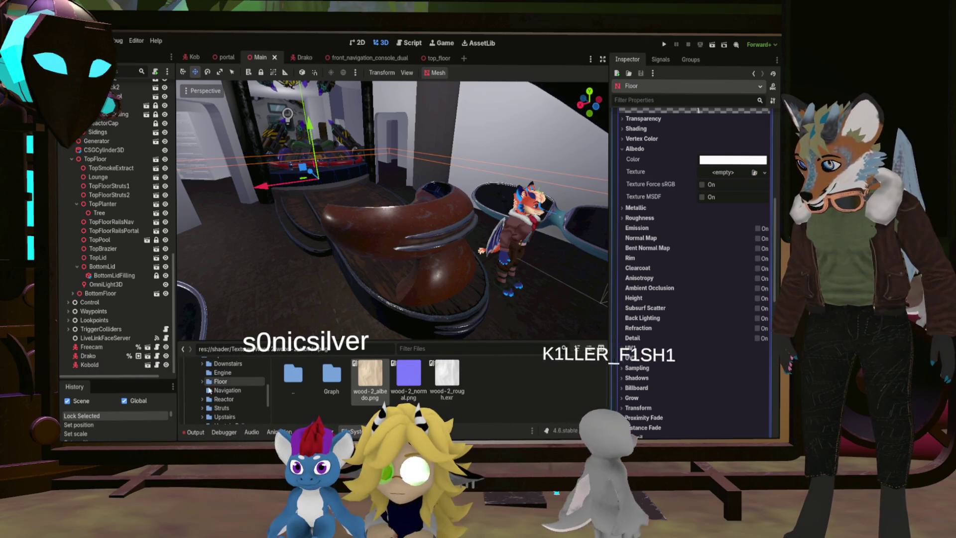
{"action": "scroll", "coordinate": [199, 381], "scroll_direction": "up", "scroll_amount": 10}
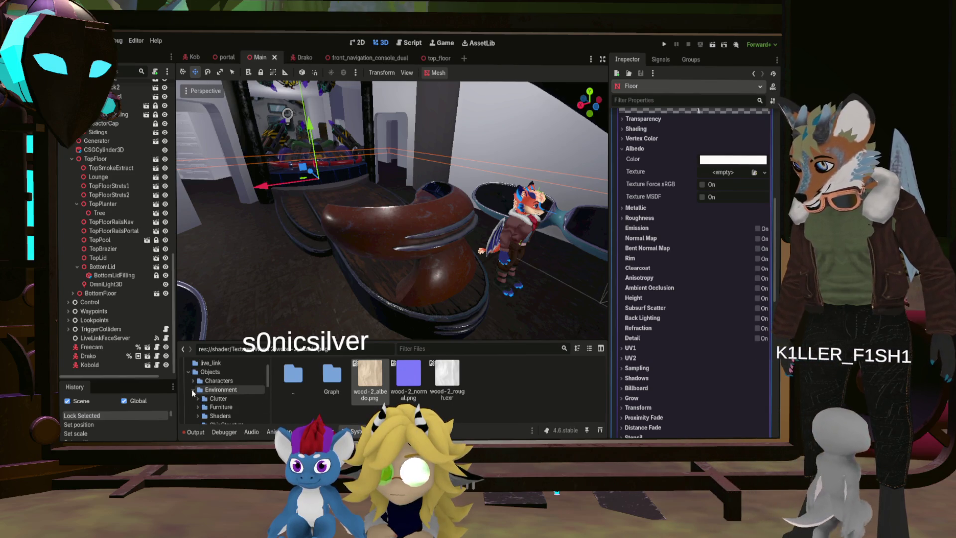
{"action": "left_click", "coordinate": [194, 391]}
{"action": "left_click", "coordinate": [199, 392]}
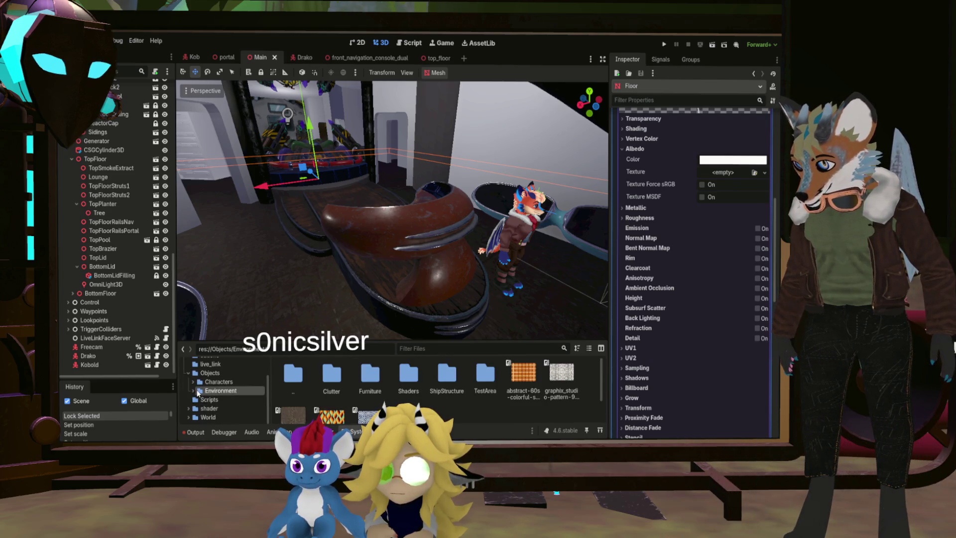
{"action": "left_click", "coordinate": [193, 392]}
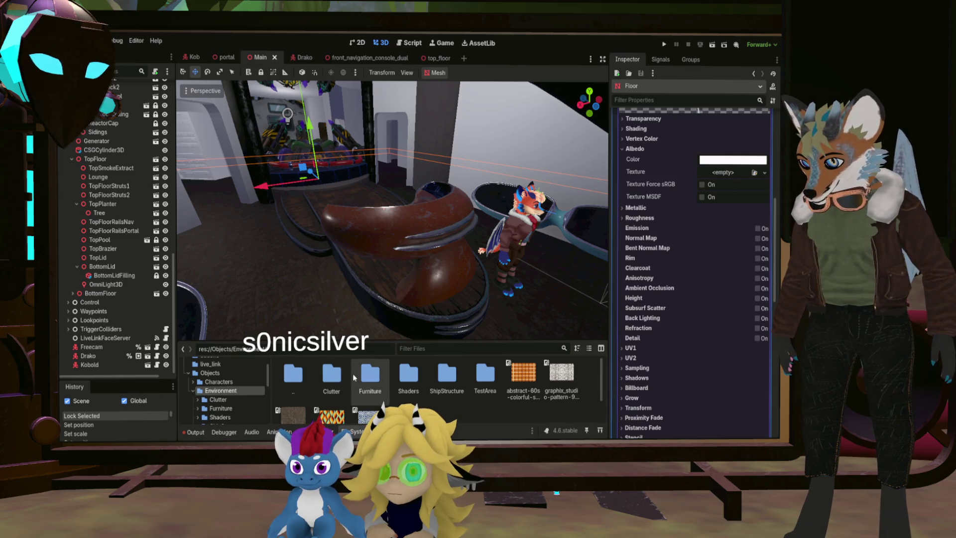
{"action": "double_click", "coordinate": [370, 374]}
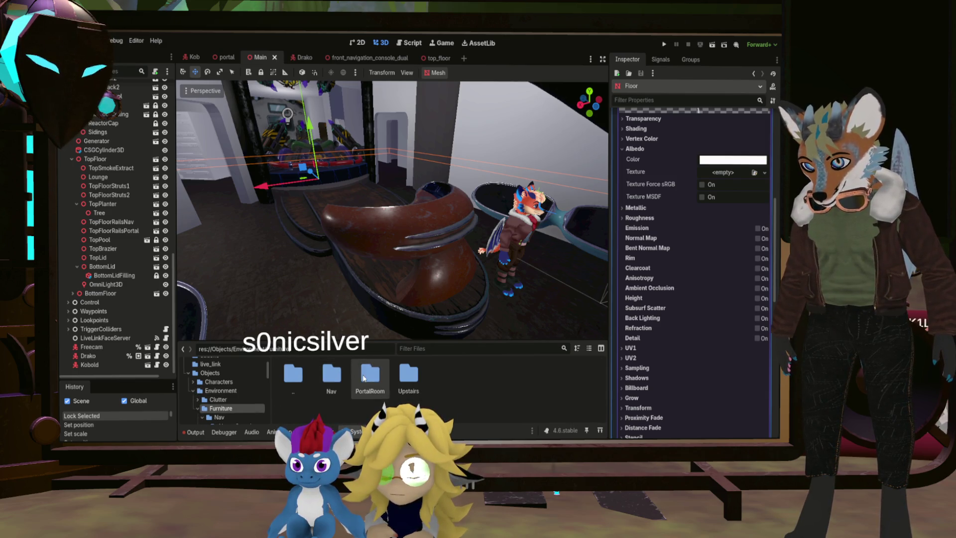
{"action": "double_click", "coordinate": [318, 373]}
{"action": "double_click", "coordinate": [322, 376]}
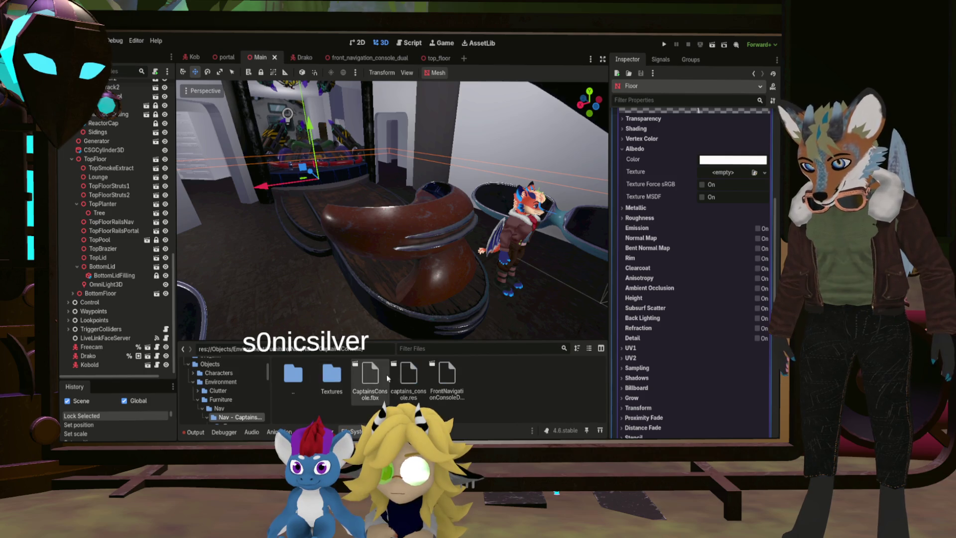
{"action": "double_click", "coordinate": [329, 376]}
Select the CaptainsConsole node and open the captains_console mesh in its own tab
{"action": "scroll", "coordinate": [434, 395], "scroll_direction": "down", "scroll_amount": 1}
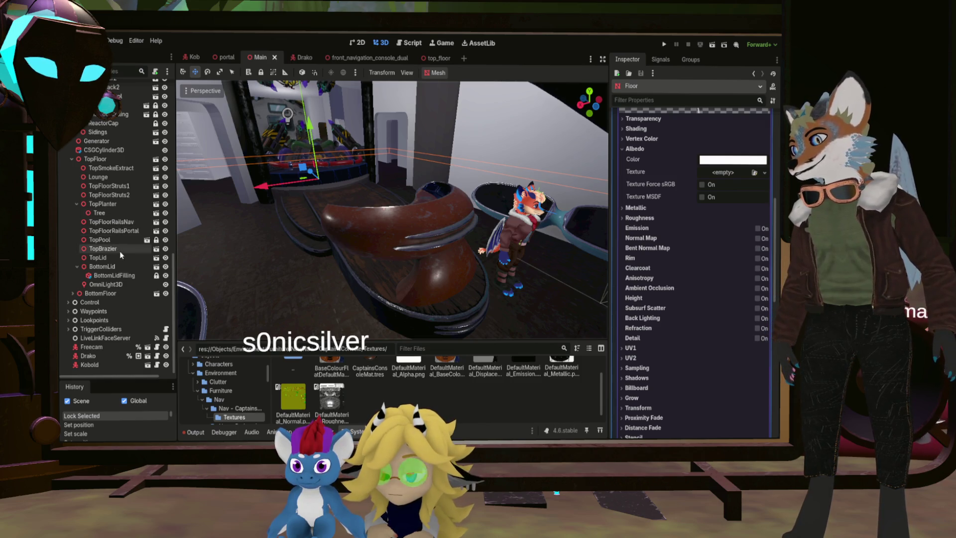
{"action": "scroll", "coordinate": [120, 254], "scroll_direction": "up", "scroll_amount": 5}
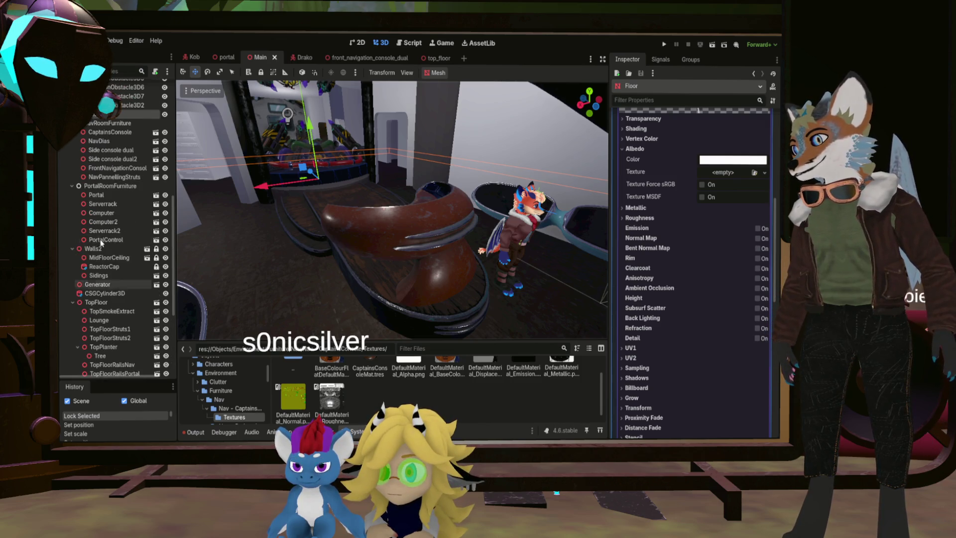
{"action": "left_click", "coordinate": [113, 131]}
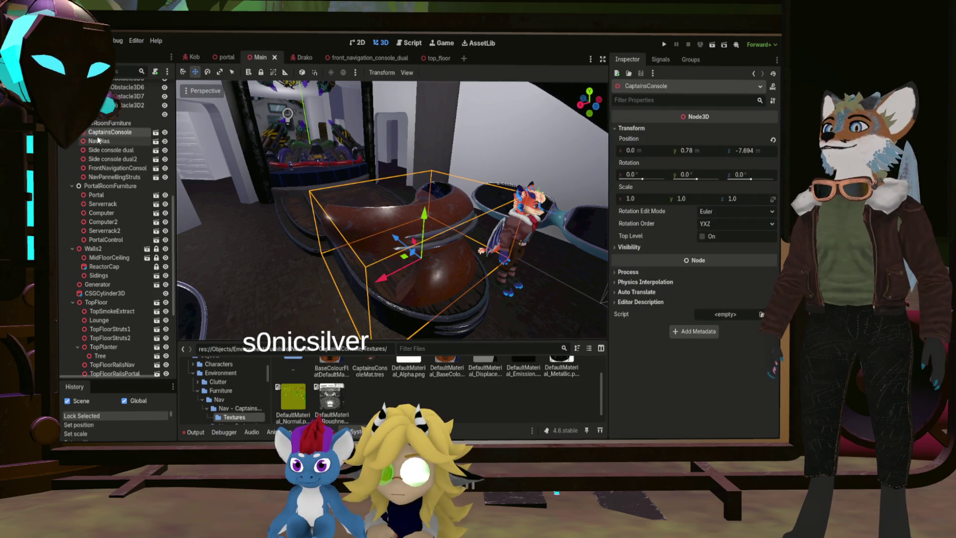
{"action": "scroll", "coordinate": [307, 381], "scroll_direction": "up", "scroll_amount": 2}
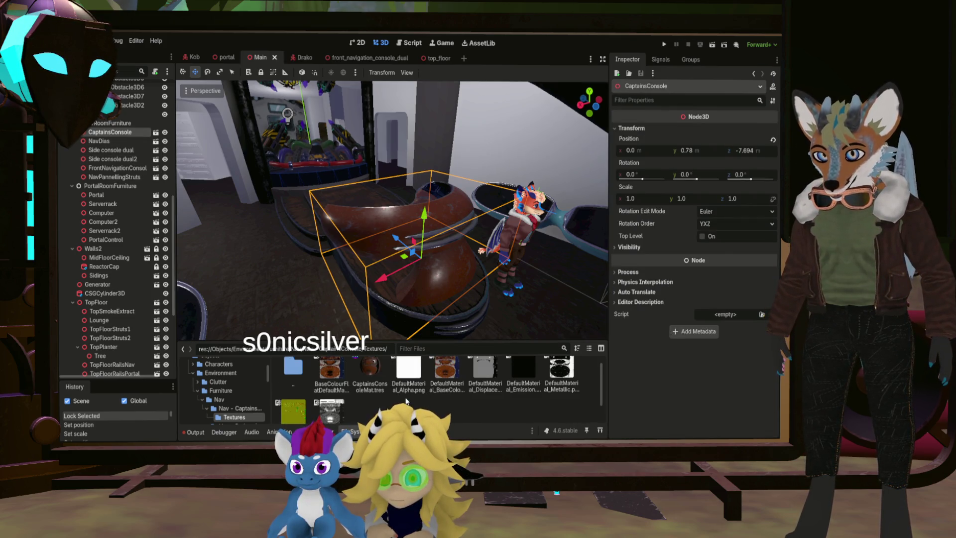
{"action": "double_click", "coordinate": [300, 381]}
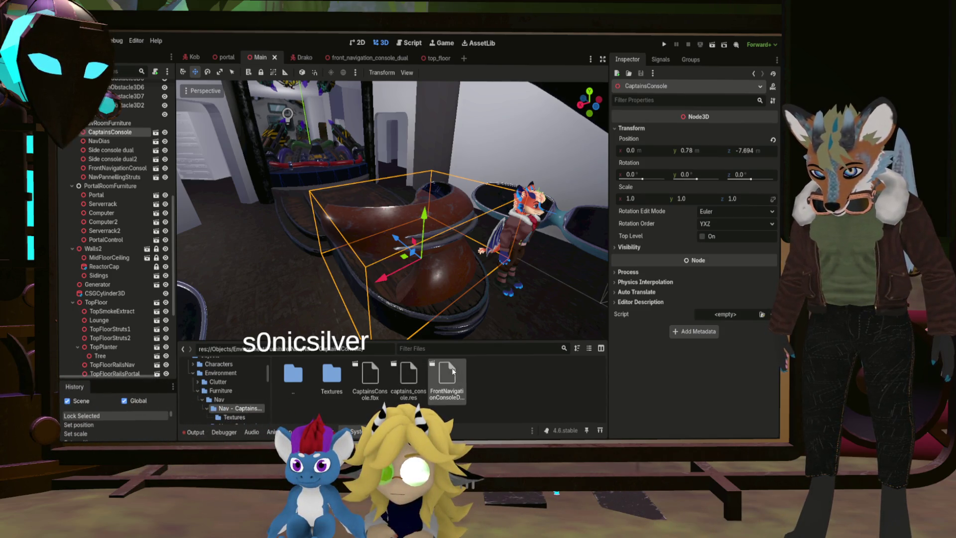
{"action": "double_click", "coordinate": [408, 376]}
Assign CaptainsConsoleMatFlat.tres to the console's Surface Material Override slot 0
{"action": "scroll", "coordinate": [392, 209], "scroll_direction": "up", "scroll_amount": 5}
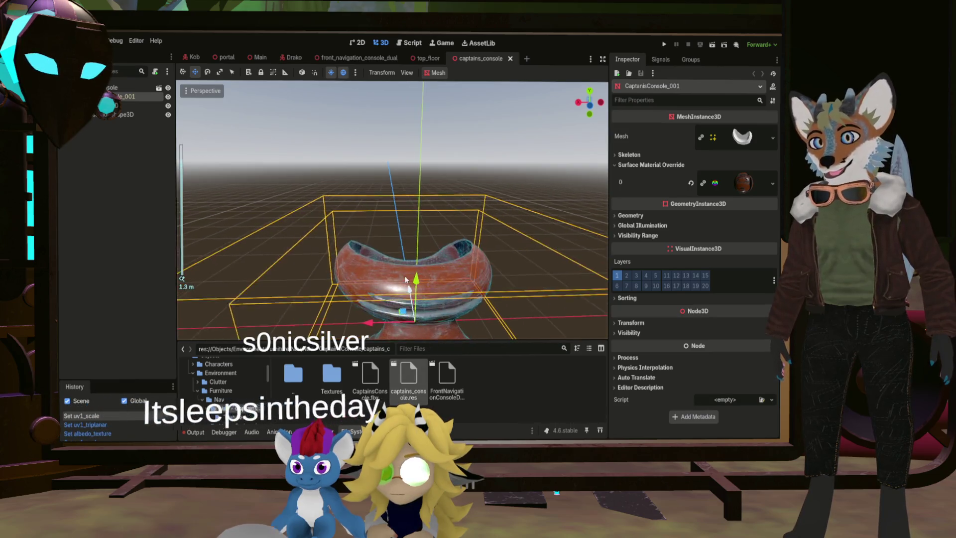
{"action": "middle_click_drag", "start_coordinate": [398, 224], "coordinate": [598, 213]}
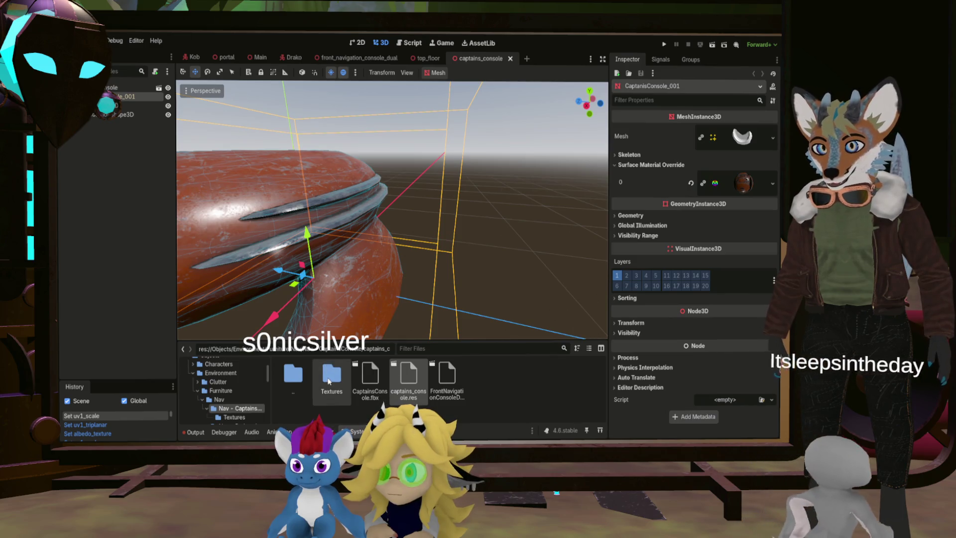
{"action": "double_click", "coordinate": [331, 375]}
{"action": "left_click", "coordinate": [747, 187]}
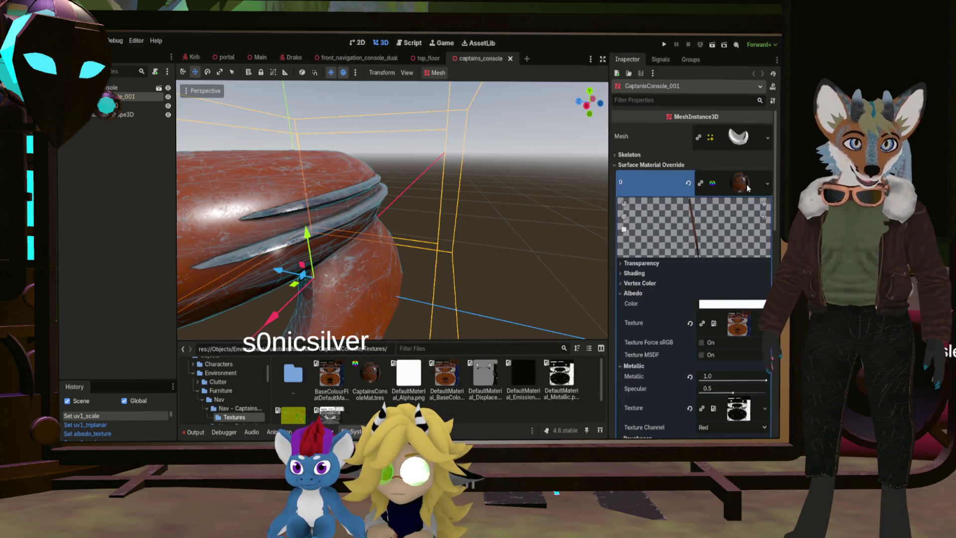
{"action": "left_click", "coordinate": [747, 186]}
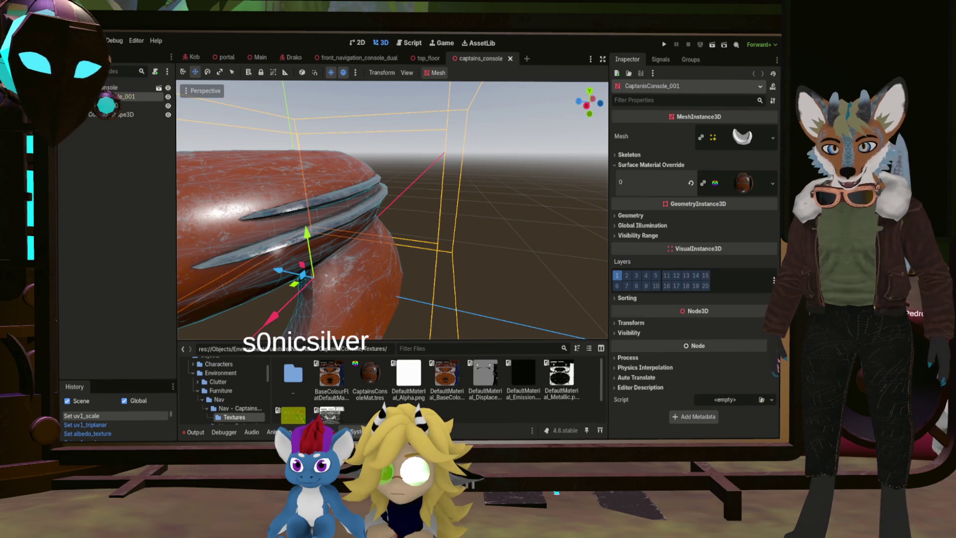
{"action": "left_click", "coordinate": [381, 387]}
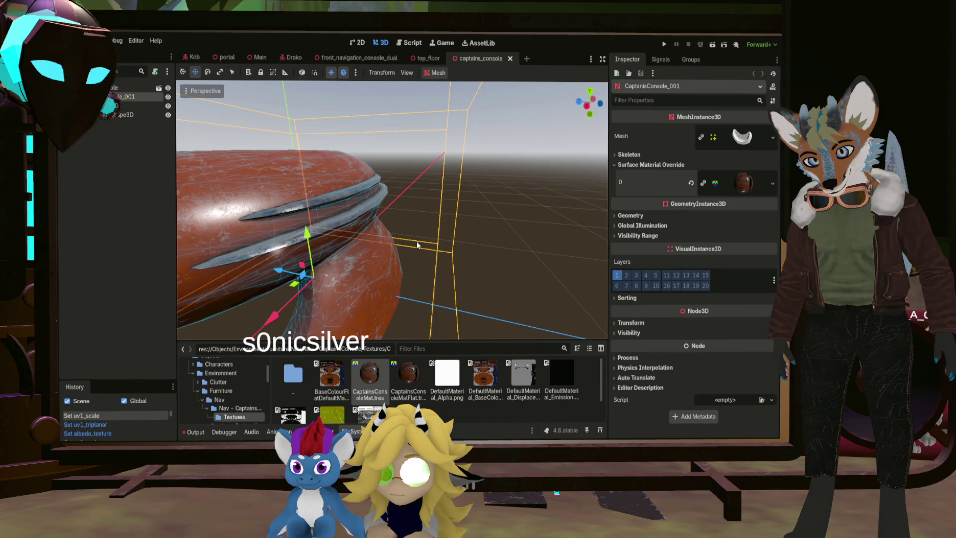
{"action": "mouse_move", "coordinate": [398, 377]}
{"action": "left_mouse_down"}
{"action": "mouse_move", "coordinate": [590, 254]}
{"action": "mouse_move", "coordinate": [766, 183]}
{"action": "left_mouse_up"}
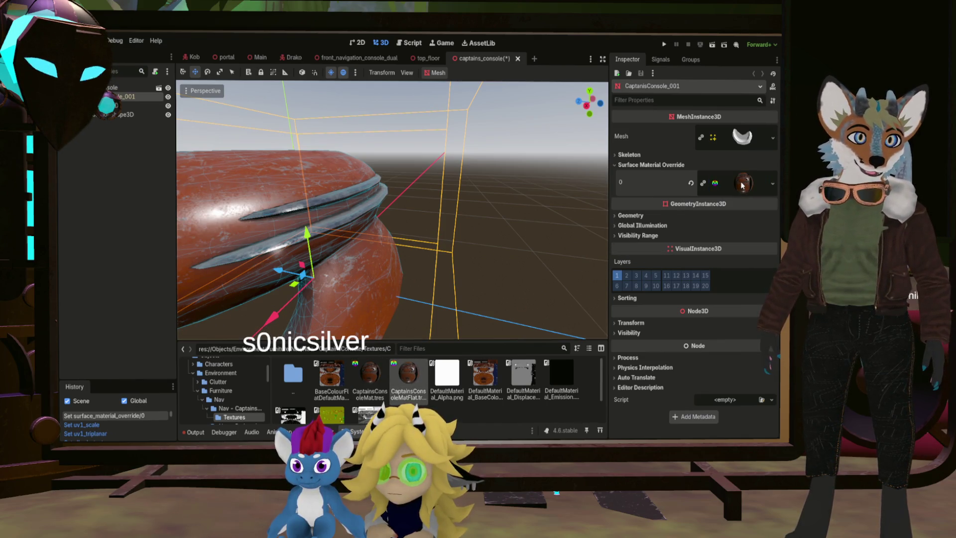
Clear the metallic, roughness and normal textures, set Metallic to 0.0 and disable normal mapping
{"action": "left_click", "coordinate": [742, 185]}
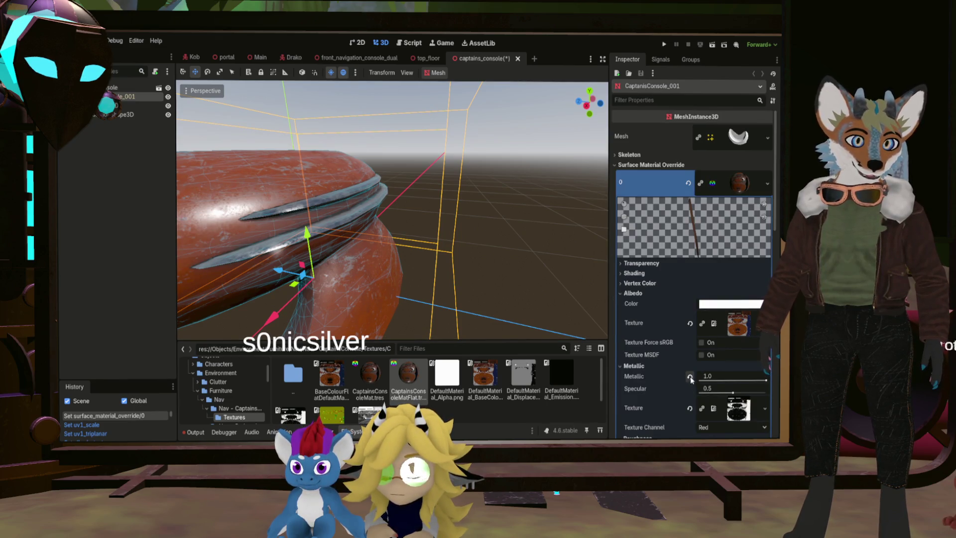
{"action": "left_click", "coordinate": [689, 408]}
{"action": "left_click", "coordinate": [690, 377]}
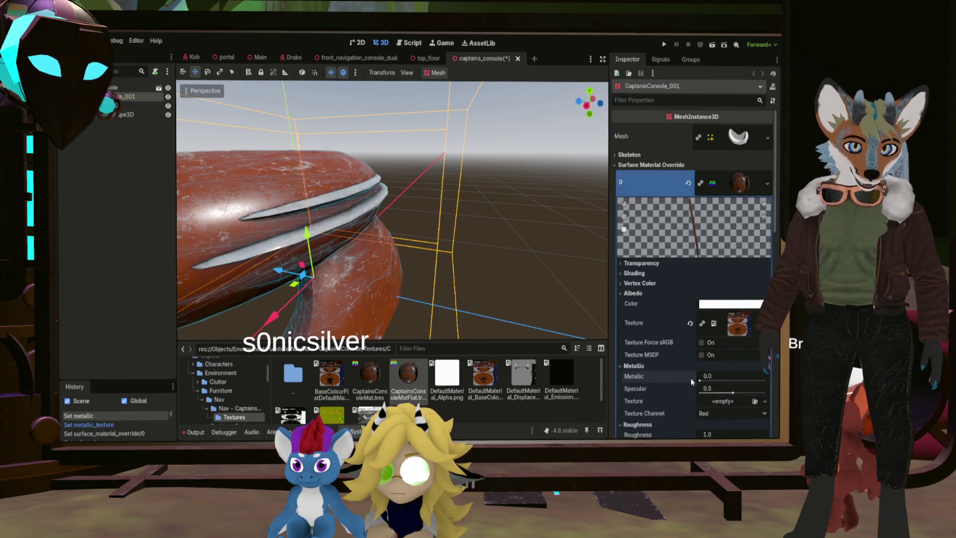
{"action": "scroll", "coordinate": [692, 382], "scroll_direction": "down", "scroll_amount": 1}
{"action": "left_click", "coordinate": [689, 382]}
{"action": "scroll", "coordinate": [691, 382], "scroll_direction": "down", "scroll_amount": 1}
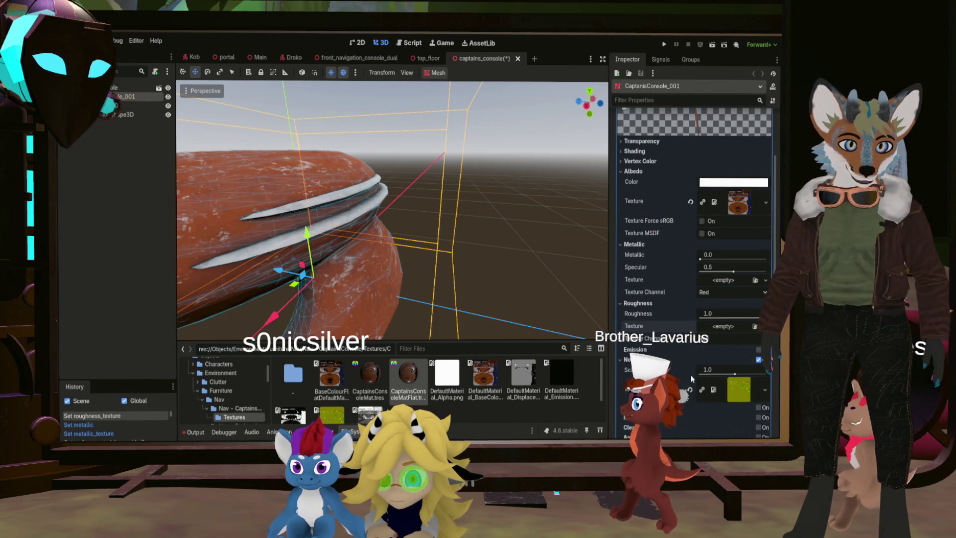
{"action": "left_click", "coordinate": [689, 389]}
{"action": "left_click", "coordinate": [758, 359]}
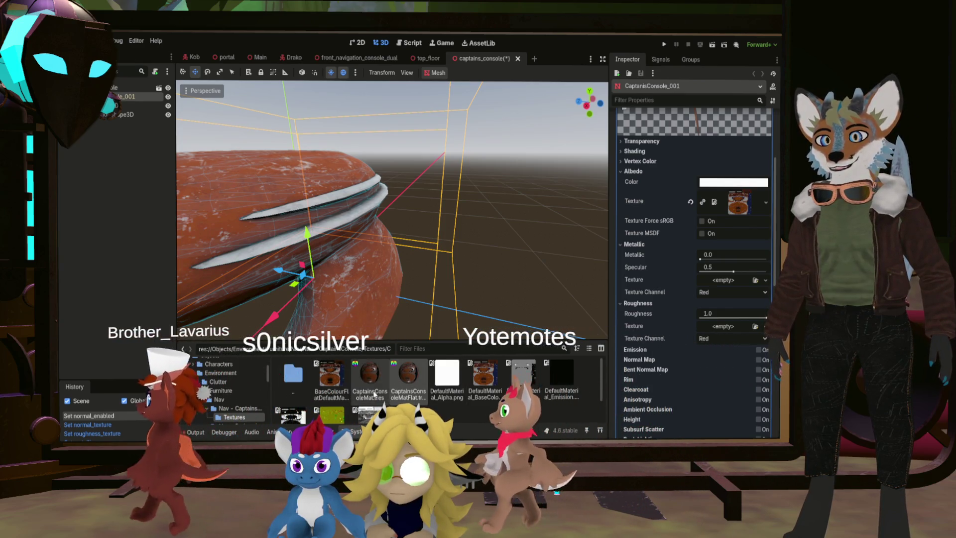
Assign BaseColourFlatDefaultMat as the material's albedo texture
{"action": "mouse_move", "coordinate": [331, 378]}
{"action": "left_mouse_down"}
{"action": "mouse_move", "coordinate": [756, 215]}
{"action": "mouse_move", "coordinate": [739, 203]}
{"action": "left_mouse_up"}
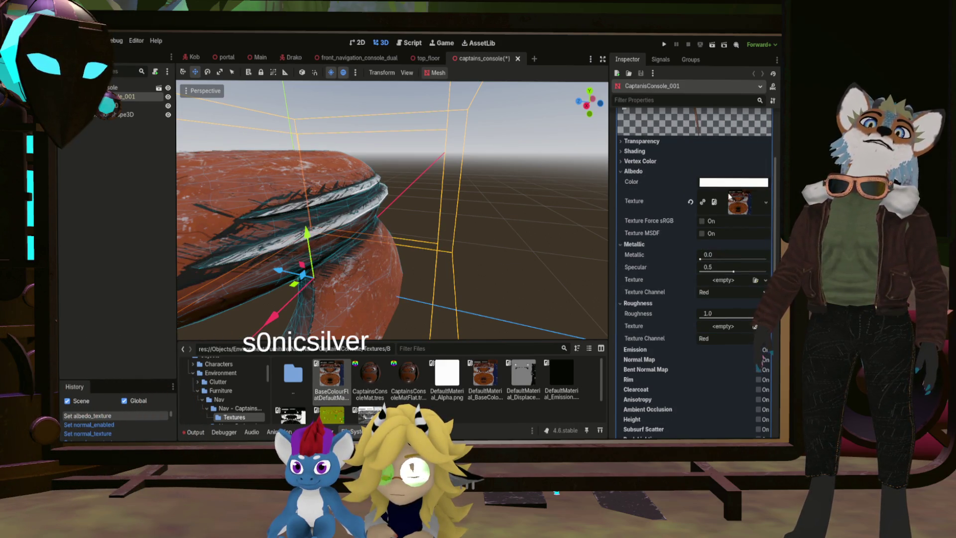
{"action": "scroll", "coordinate": [642, 183], "scroll_direction": "up", "scroll_amount": 5}
{"action": "left_click", "coordinate": [635, 273]}
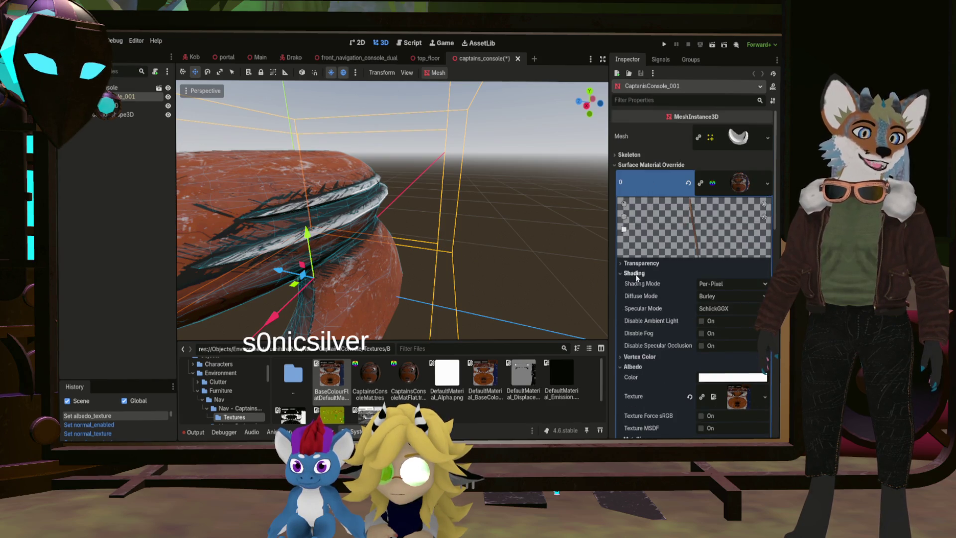
Set the console material to Unshaded with Toon diffuse and specular, and save the scene
{"action": "left_click", "coordinate": [729, 283]}
{"action": "left_click", "coordinate": [713, 299]}
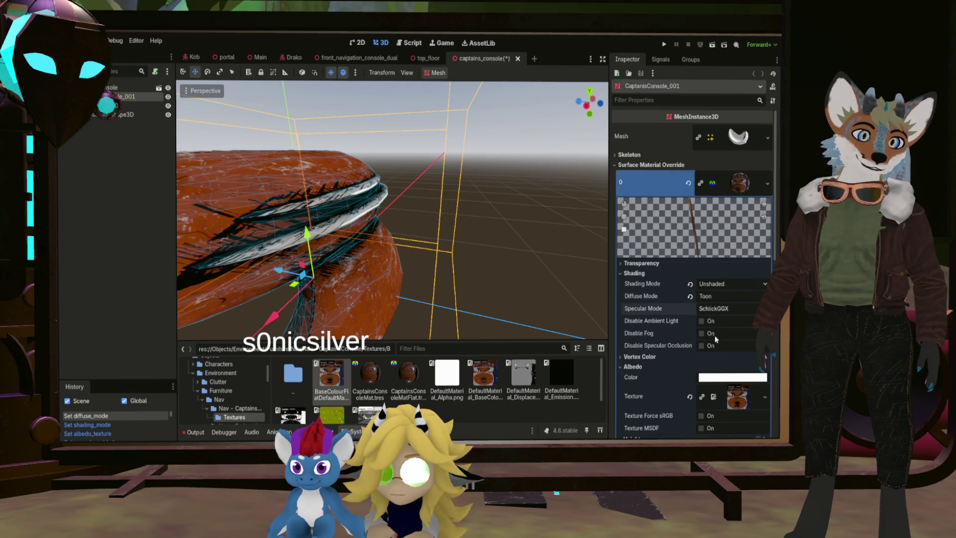
{"action": "key", "text": "ctrl+s"}
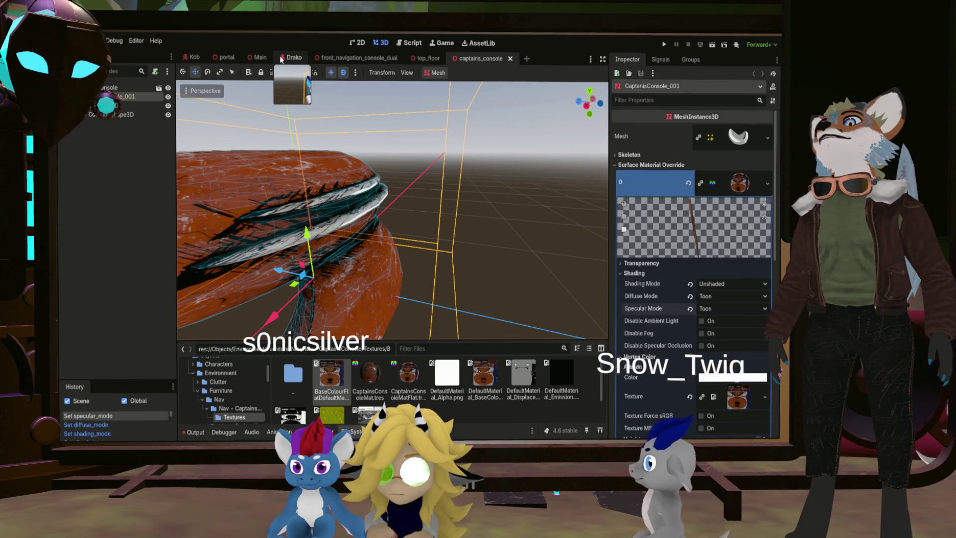
{"action": "left_click", "coordinate": [258, 58]}
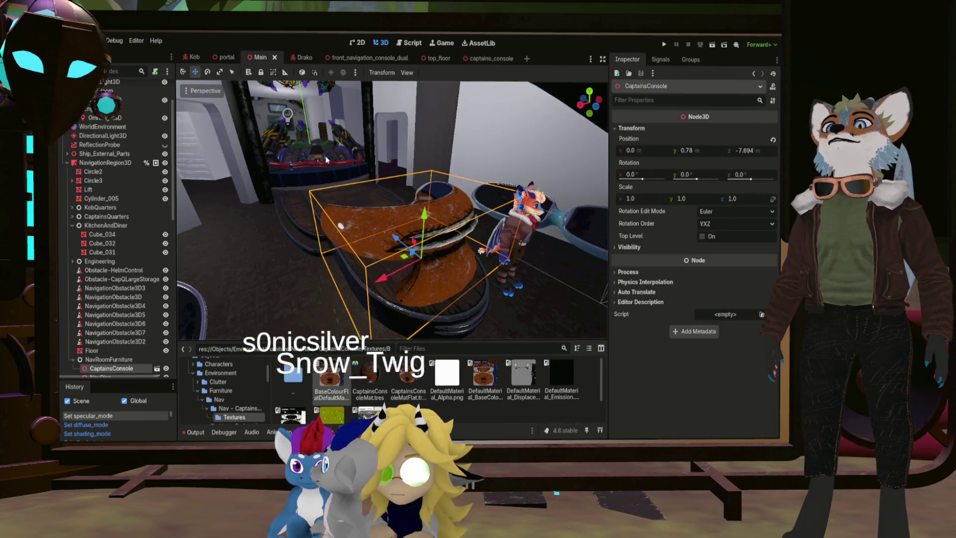
Inspect the console in the Main scene's navigation room, then close the captains_console scene tab
{"action": "left_click", "coordinate": [324, 157]}
{"action": "mouse_move", "coordinate": [392, 209]}
{"action": "middle_mouse_down"}
{"action": "mouse_move", "coordinate": [338, 214]}
{"action": "mouse_move", "coordinate": [393, 214]}
{"action": "mouse_move", "coordinate": [394, 186]}
{"action": "mouse_move", "coordinate": [393, 226]}
{"action": "mouse_move", "coordinate": [456, 236]}
{"action": "mouse_move", "coordinate": [428, 214]}
{"action": "mouse_move", "coordinate": [438, 209]}
{"action": "mouse_move", "coordinate": [327, 132]}
{"action": "middle_mouse_up"}
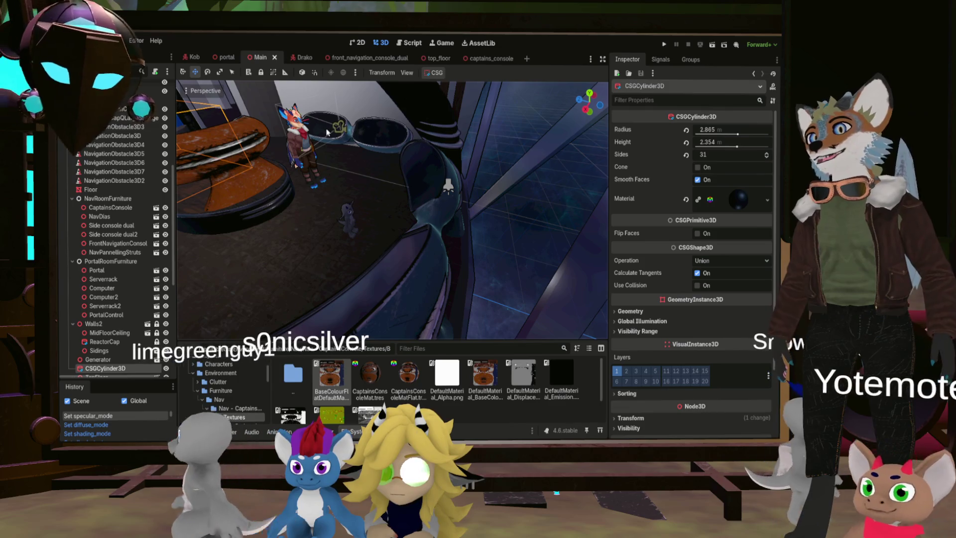
{"action": "left_click", "coordinate": [488, 58]}
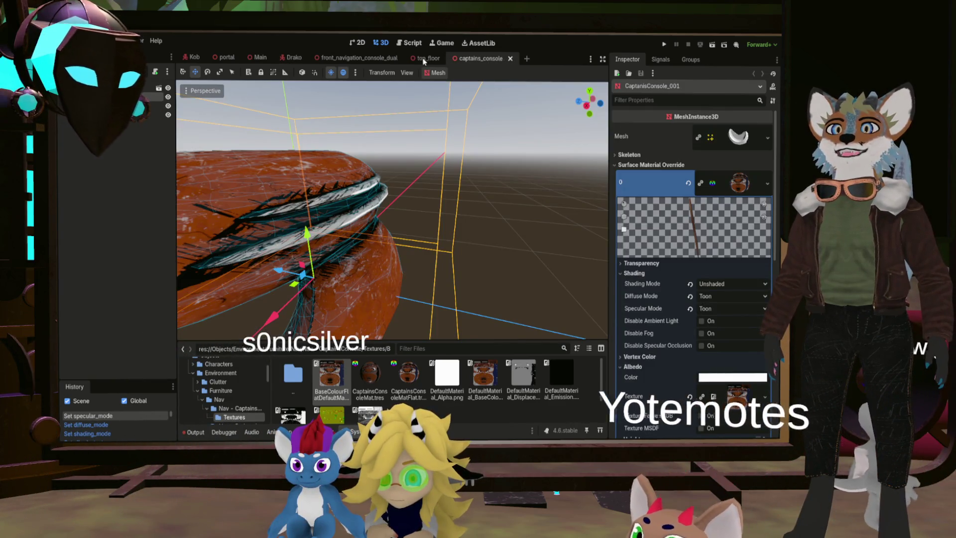
{"action": "left_click", "coordinate": [425, 58]}
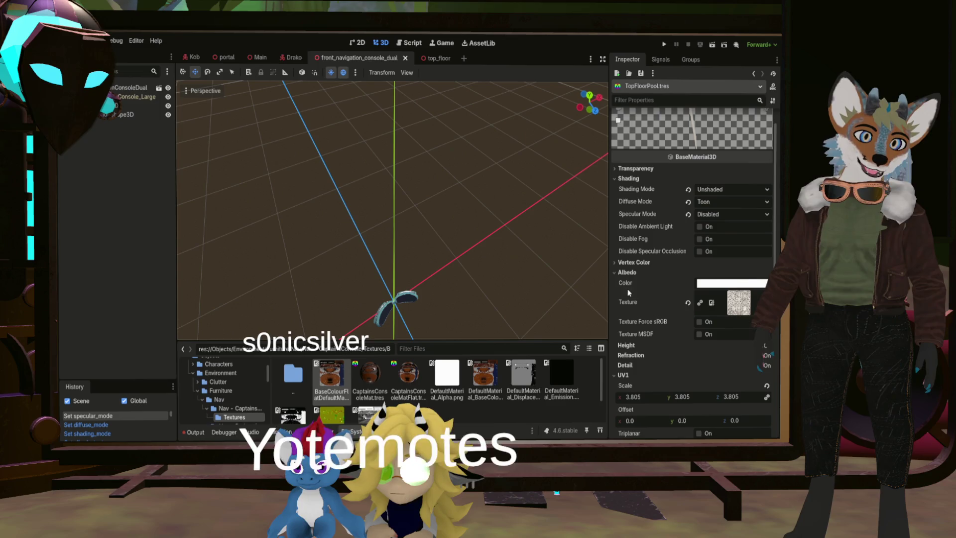
Frame the dual console and select the DualNavigationConsole_Large mesh
{"action": "middle_click_drag", "start_coordinate": [426, 305], "coordinate": [324, 279]}
{"action": "key", "text": "f"}
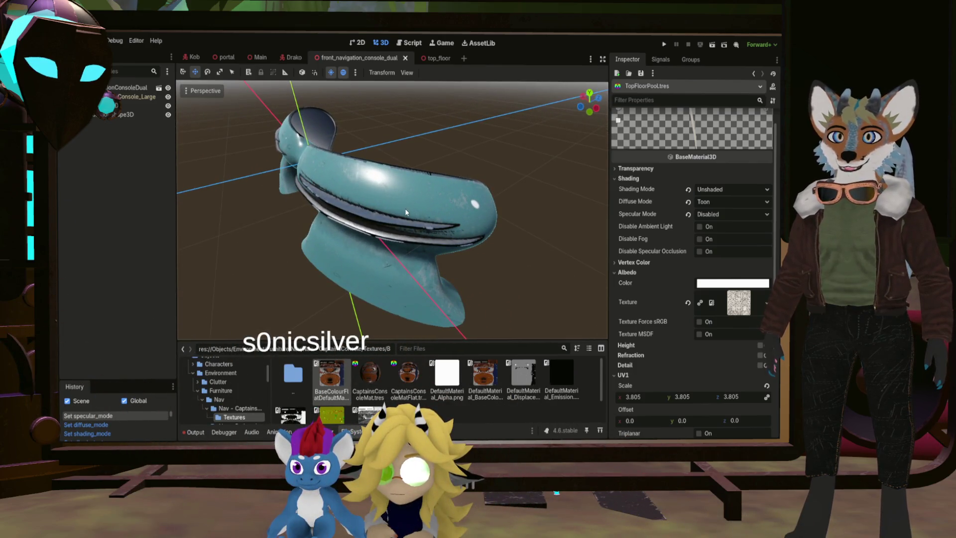
{"action": "left_click", "coordinate": [135, 96]}
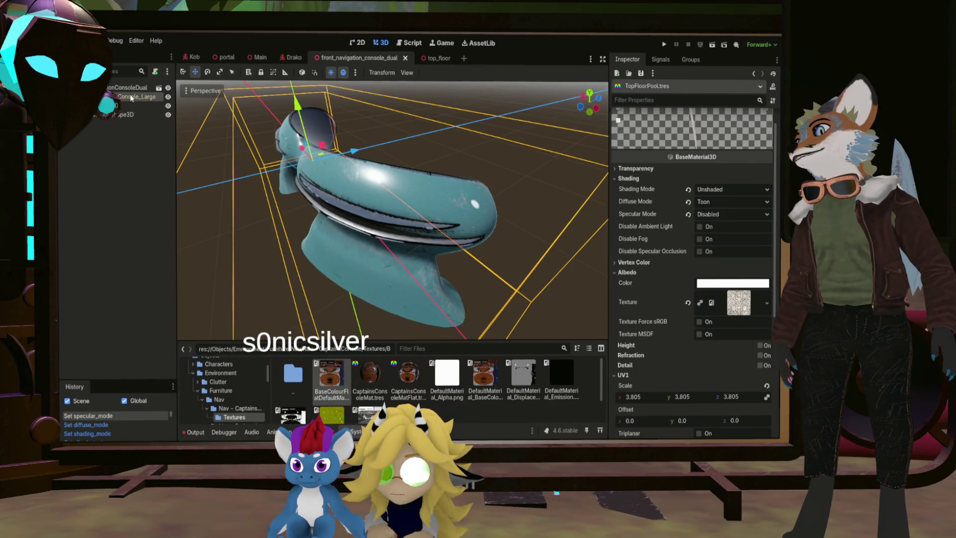
{"action": "scroll", "coordinate": [718, 299], "scroll_direction": "down", "scroll_amount": 3}
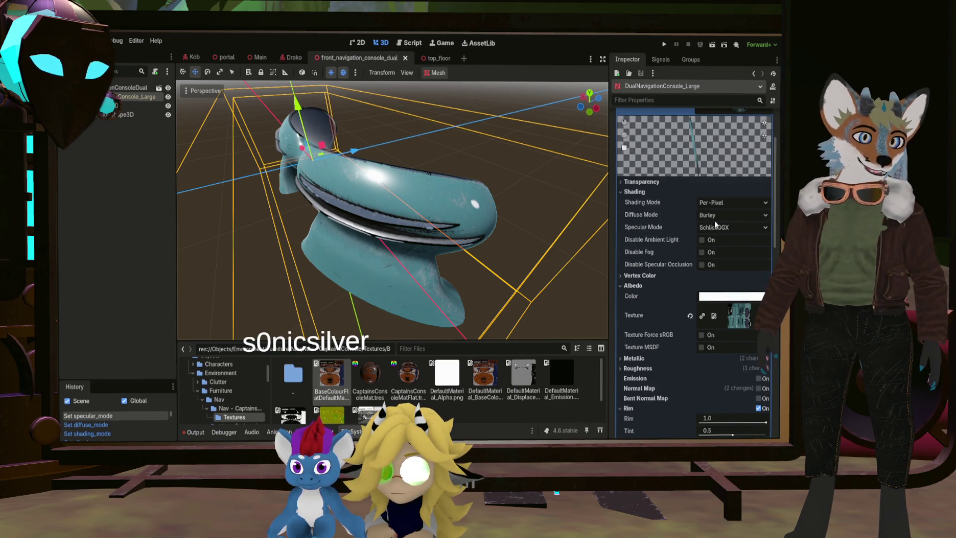
Set its material to Unshaded with Toon diffuse and specular, then close the front_navigation_console_dual and top_floor tabs
{"action": "left_click", "coordinate": [719, 209]}
{"action": "left_click", "coordinate": [735, 214]}
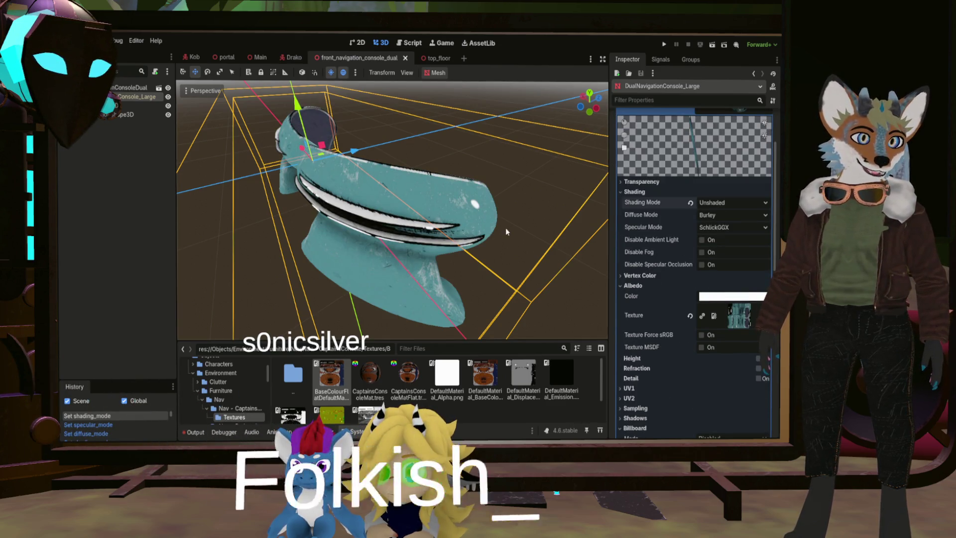
{"action": "left_click", "coordinate": [736, 214]}
{"action": "left_click", "coordinate": [726, 251]}
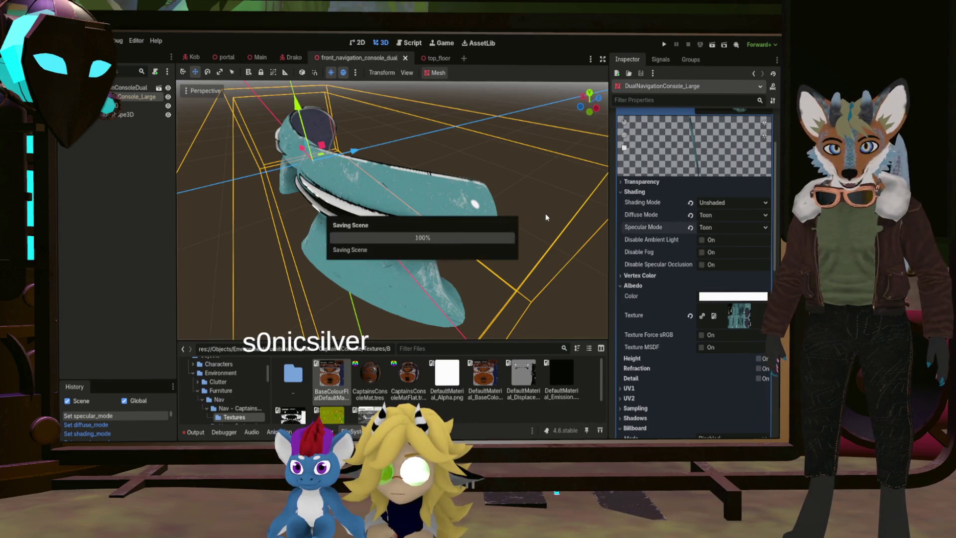
{"action": "scroll", "coordinate": [687, 281], "scroll_direction": "down", "scroll_amount": 8}
{"action": "scroll", "coordinate": [662, 277], "scroll_direction": "up", "scroll_amount": 2}
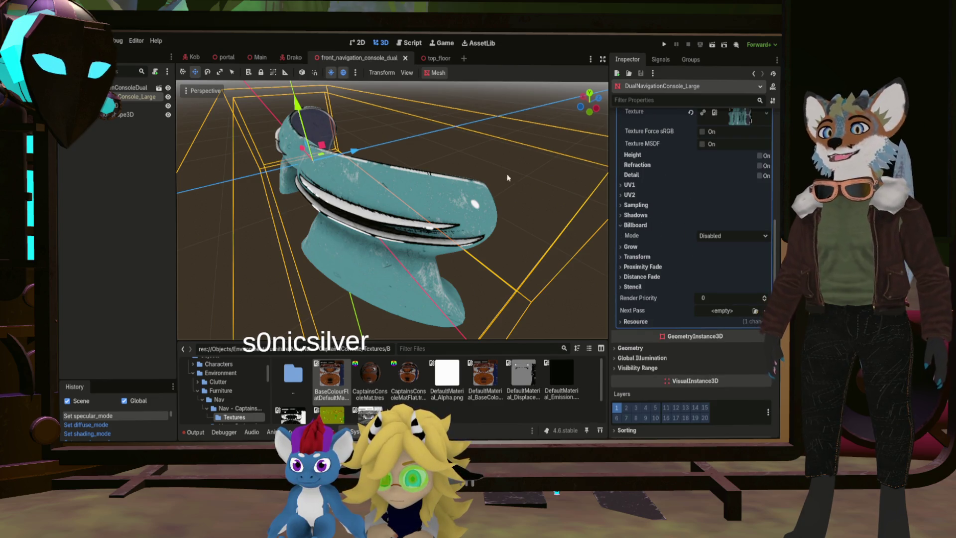
{"action": "left_click", "coordinate": [405, 58]}
{"action": "left_click", "coordinate": [352, 58]}
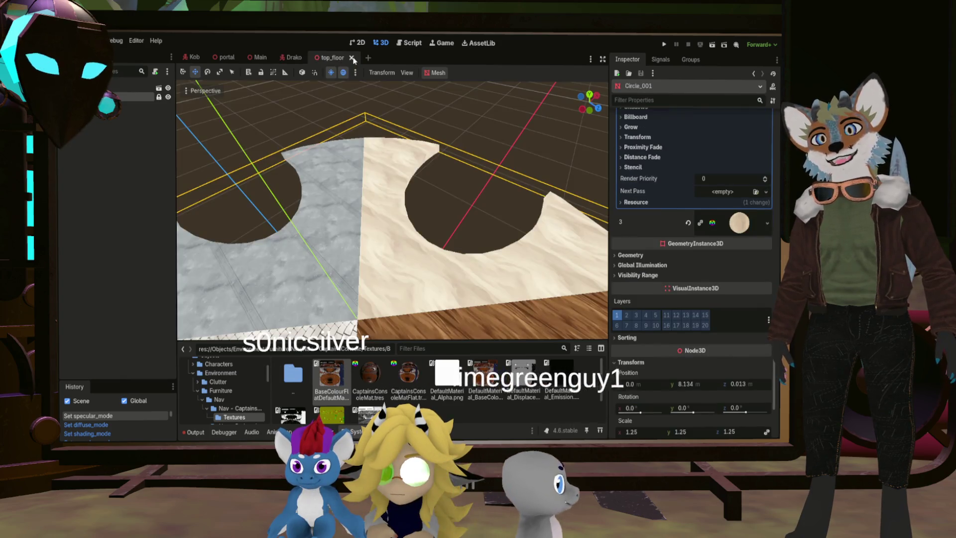
Close the top_floor and portal scenes and move the Kob scene tab to the end
{"action": "left_click", "coordinate": [360, 57]}
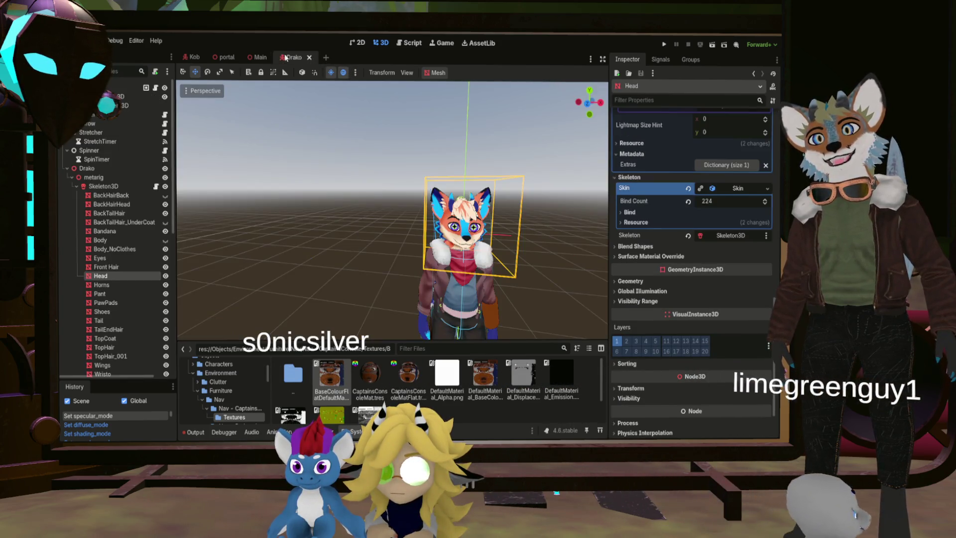
{"action": "left_click", "coordinate": [233, 57]}
{"action": "left_click", "coordinate": [242, 57]}
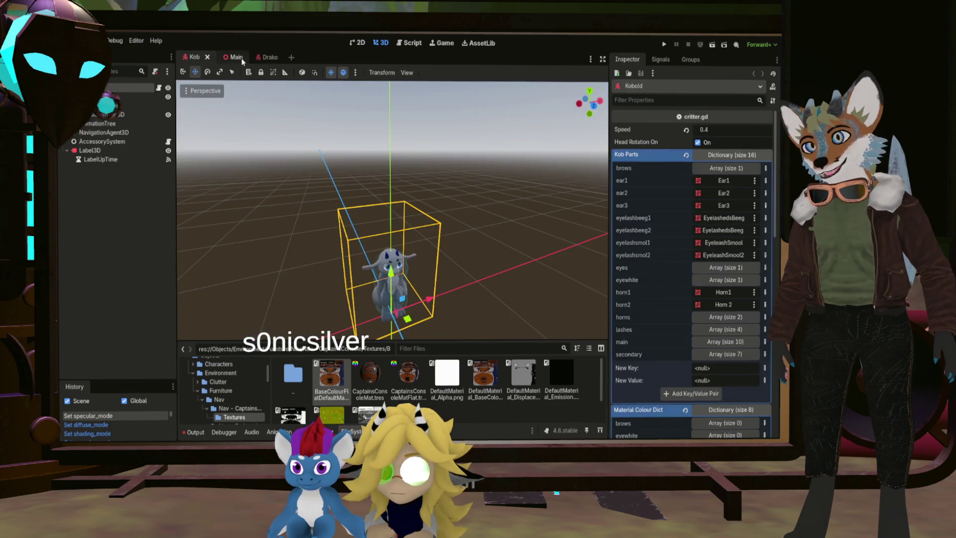
{"action": "left_click", "coordinate": [234, 58]}
{"action": "left_click_drag", "start_coordinate": [194, 57], "coordinate": [277, 58]}
Return to the Main scene and orbit around the navigation room and its orange console
{"action": "left_click", "coordinate": [194, 57]}
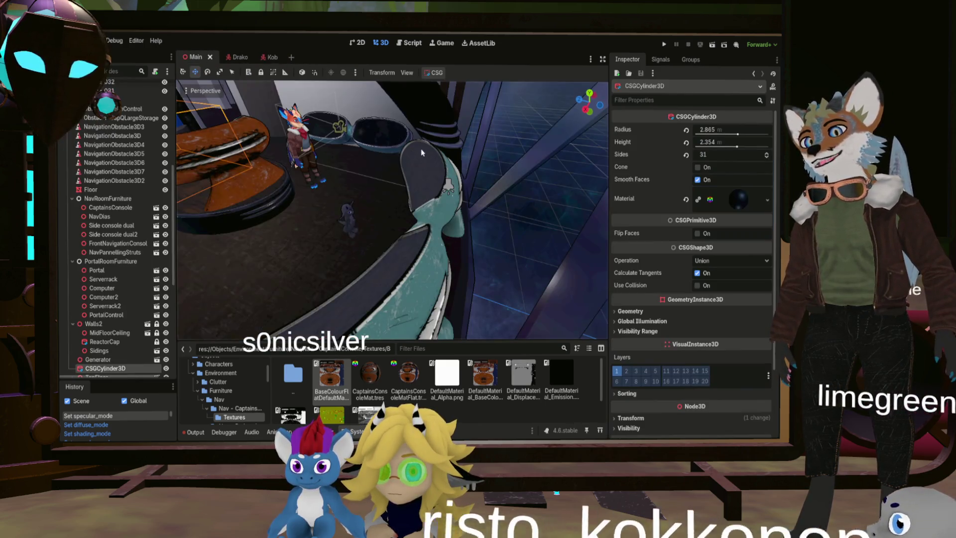
{"action": "mouse_move", "coordinate": [348, 174]}
{"action": "middle_mouse_down"}
{"action": "mouse_move", "coordinate": [416, 173]}
{"action": "mouse_move", "coordinate": [218, 194]}
{"action": "middle_mouse_up"}
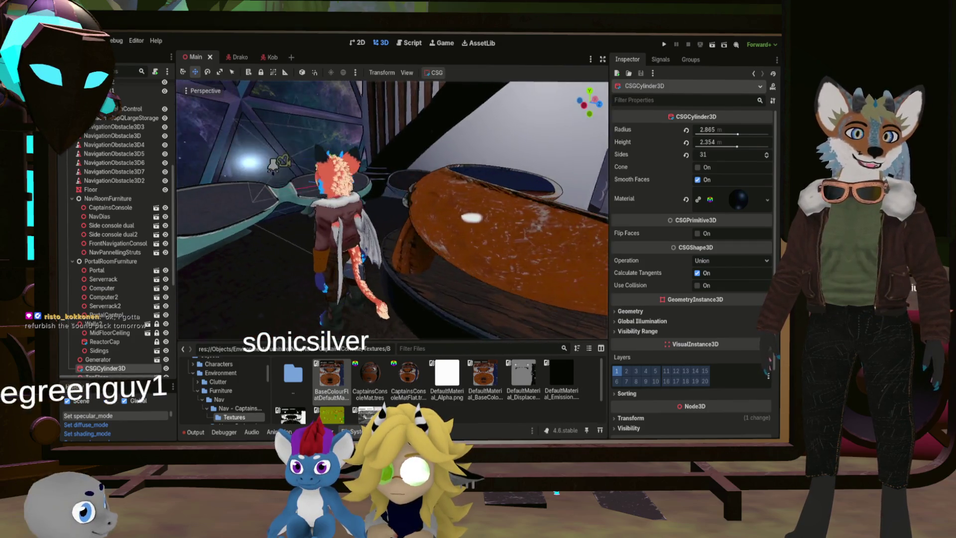
{"action": "mouse_move", "coordinate": [393, 209]}
{"action": "middle_mouse_down"}
{"action": "mouse_move", "coordinate": [279, 189]}
{"action": "mouse_move", "coordinate": [348, 159]}
{"action": "mouse_move", "coordinate": [388, 174]}
{"action": "mouse_move", "coordinate": [399, 189]}
{"action": "mouse_move", "coordinate": [374, 164]}
{"action": "middle_mouse_up"}
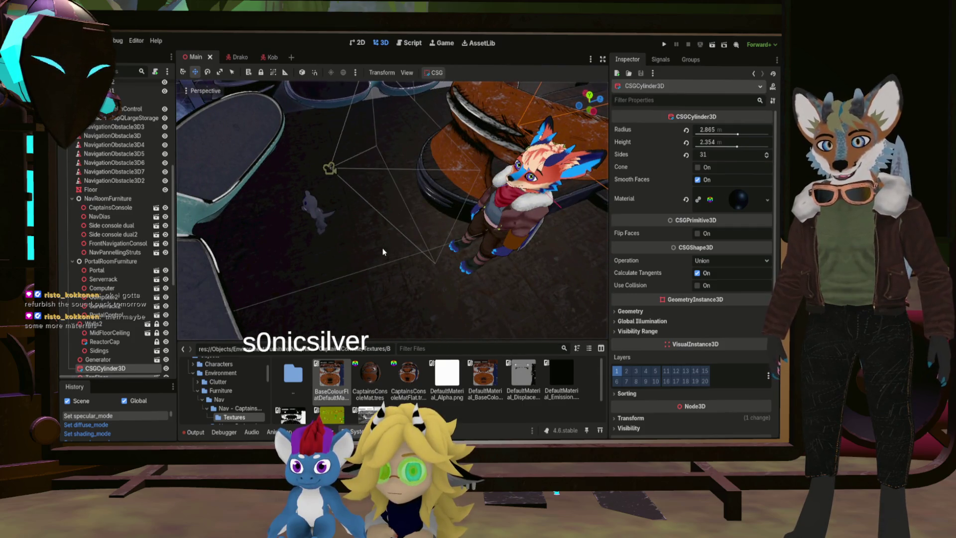
{"action": "scroll", "coordinate": [310, 393], "scroll_direction": "down", "scroll_amount": 1}
In FileSystem, open the Objects folder and then its Environment subfolder
{"action": "scroll", "coordinate": [223, 381], "scroll_direction": "down", "scroll_amount": 3}
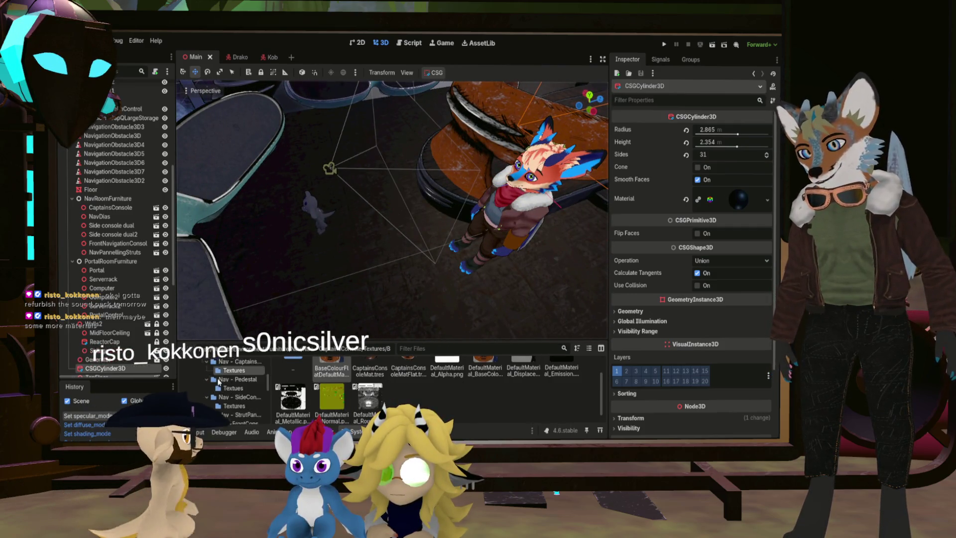
{"action": "scroll", "coordinate": [223, 382], "scroll_direction": "up", "scroll_amount": 5}
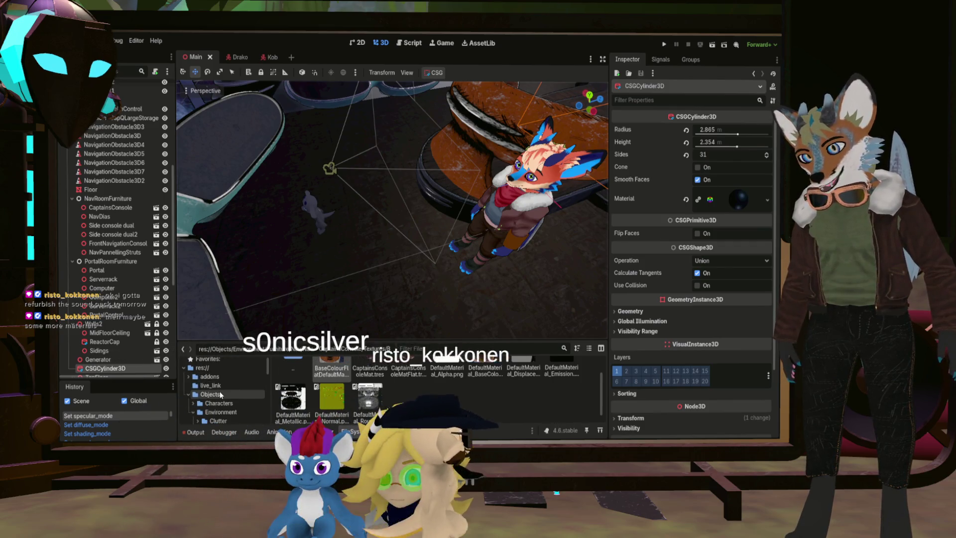
{"action": "left_click", "coordinate": [220, 394]}
{"action": "double_click", "coordinate": [370, 375]}
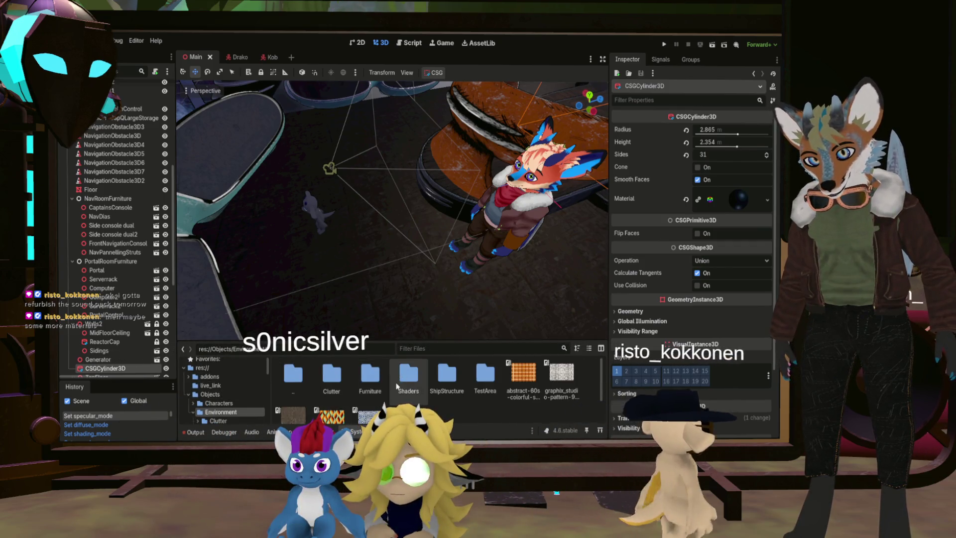
{"action": "scroll", "coordinate": [299, 393], "scroll_direction": "up", "scroll_amount": 1}
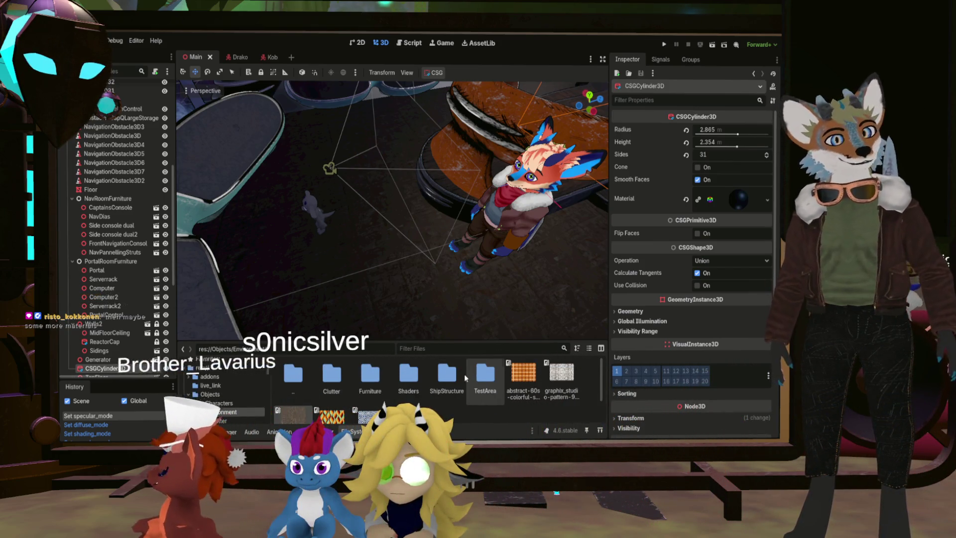
{"action": "left_click", "coordinate": [284, 420]}
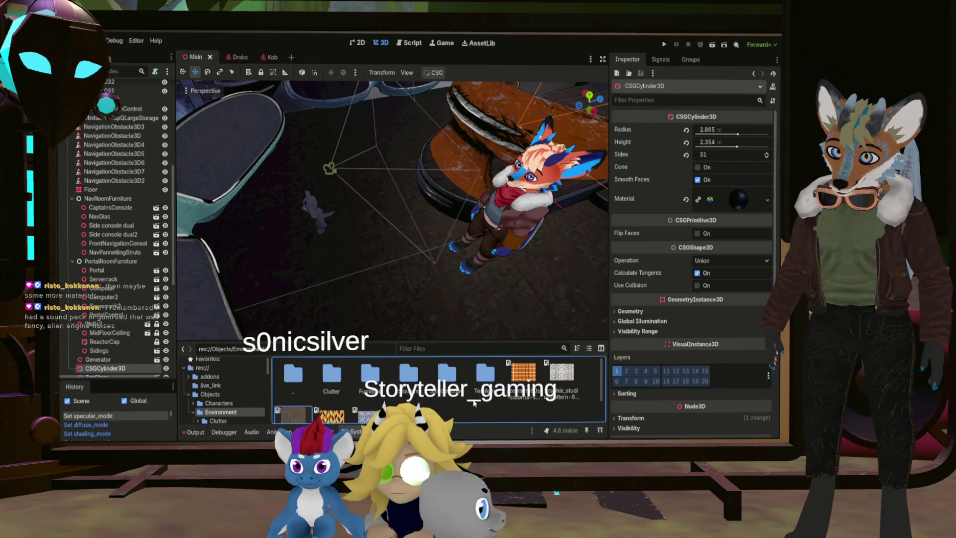
Open the ShipStructure folder and select the Freecam camera object
{"action": "double_click", "coordinate": [451, 377]}
{"action": "scroll", "coordinate": [455, 386], "scroll_direction": "down", "scroll_amount": 2}
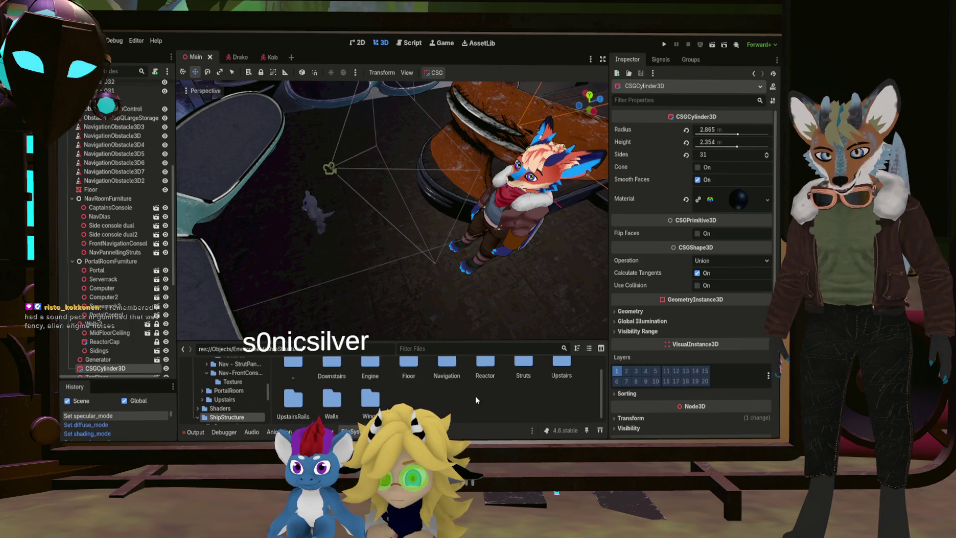
{"action": "scroll", "coordinate": [350, 384], "scroll_direction": "up", "scroll_amount": 1}
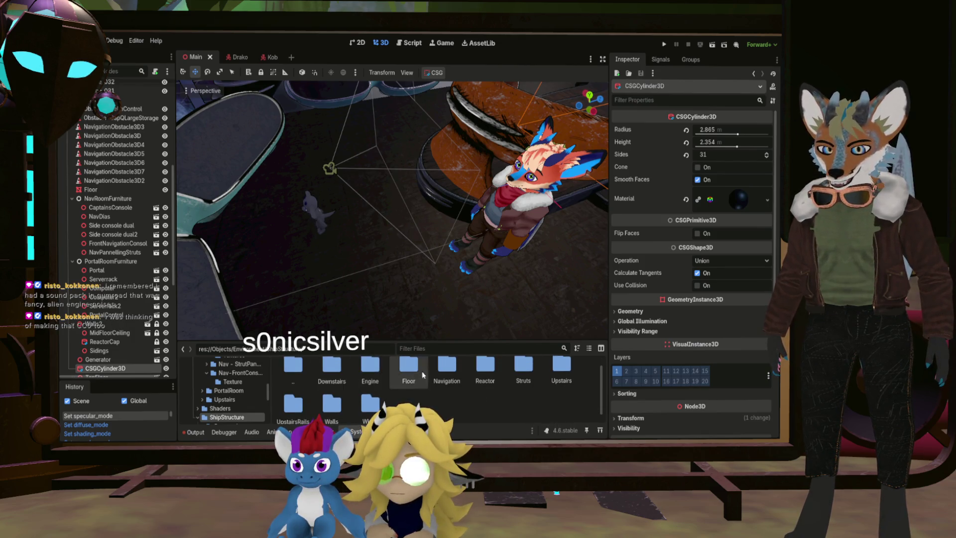
{"action": "scroll", "coordinate": [395, 369], "scroll_direction": "up", "scroll_amount": 1}
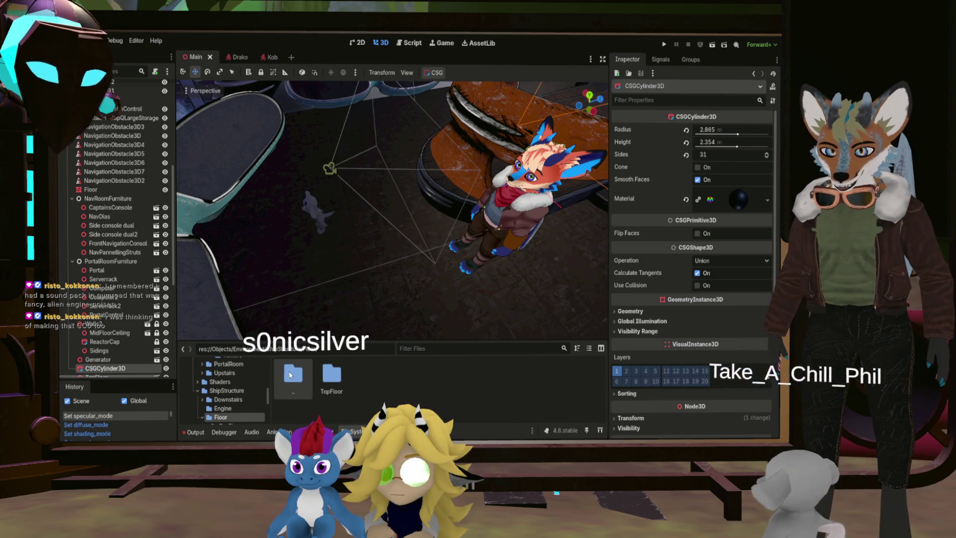
{"action": "left_click", "coordinate": [329, 168]}
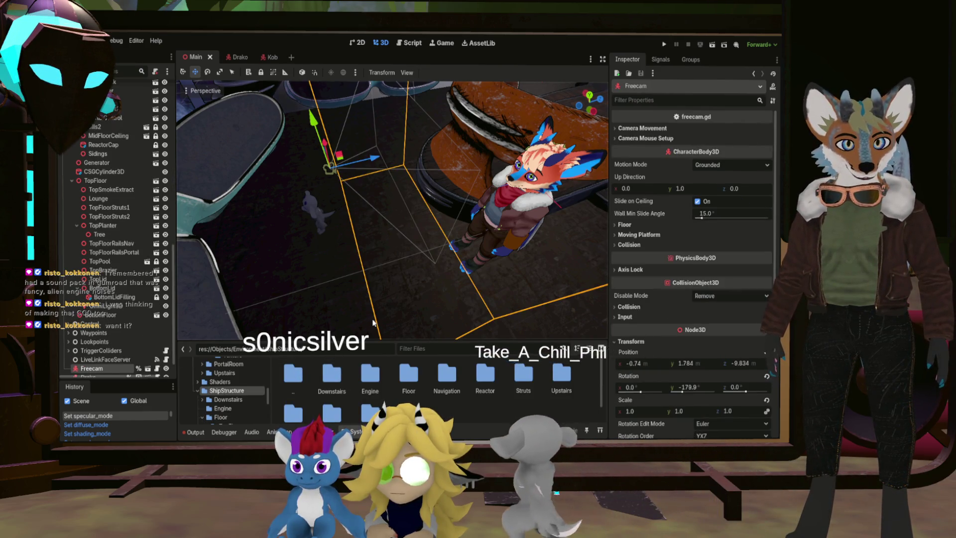
Select BottomFloor, then the Floor MeshInstance3D, to show its mesh and Surface 0 material in the Inspector
{"action": "left_click", "coordinate": [120, 317]}
{"action": "scroll", "coordinate": [121, 321], "scroll_direction": "up", "scroll_amount": 5}
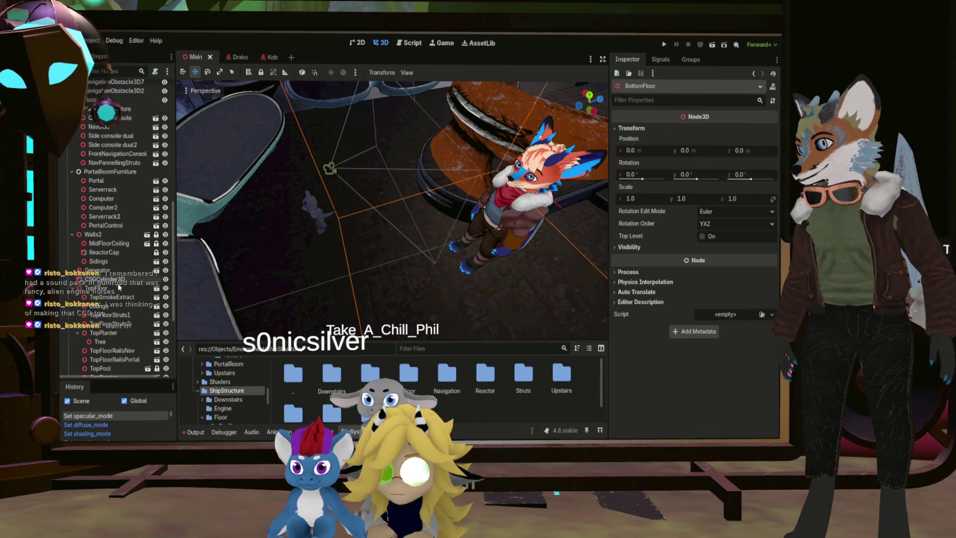
{"action": "scroll", "coordinate": [120, 288], "scroll_direction": "up", "scroll_amount": 8}
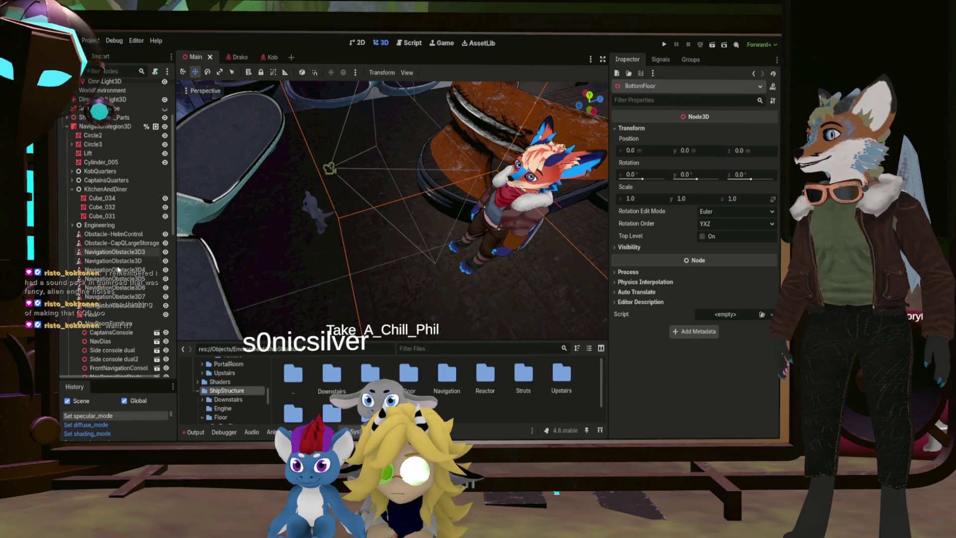
{"action": "left_click", "coordinate": [117, 314]}
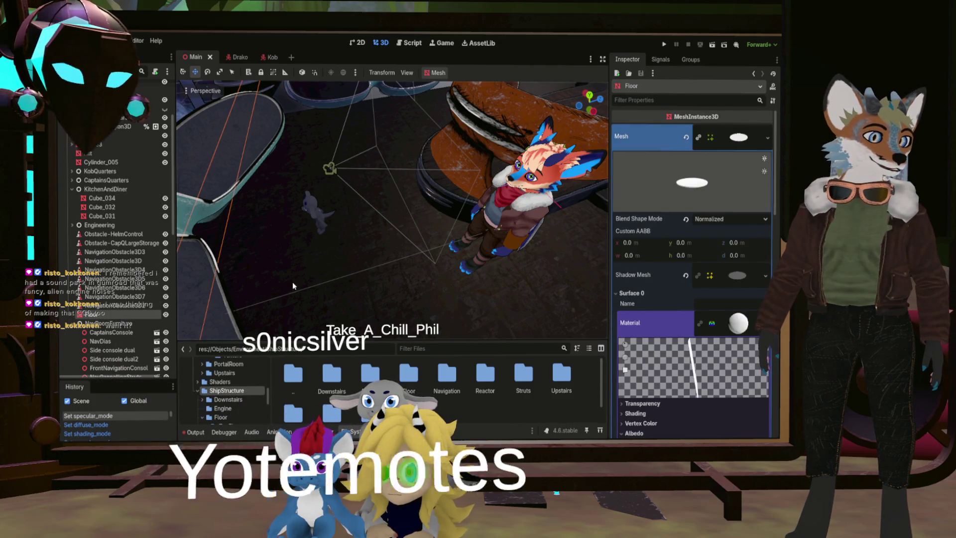
{"action": "scroll", "coordinate": [703, 321], "scroll_direction": "down", "scroll_amount": 15}
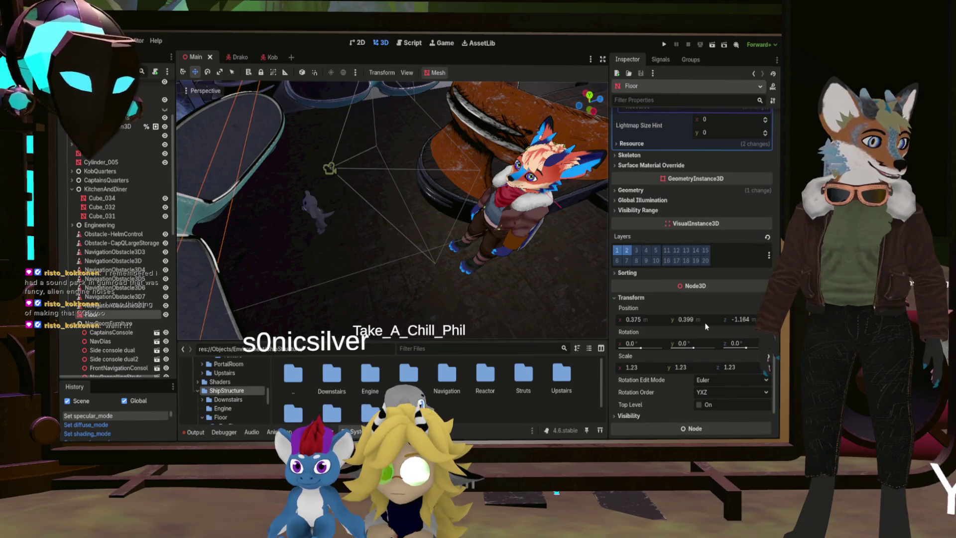
{"action": "scroll", "coordinate": [703, 321], "scroll_direction": "up", "scroll_amount": 10}
{"action": "scroll", "coordinate": [645, 307], "scroll_direction": "up", "scroll_amount": 3}
{"action": "scroll", "coordinate": [681, 301], "scroll_direction": "up", "scroll_amount": 3}
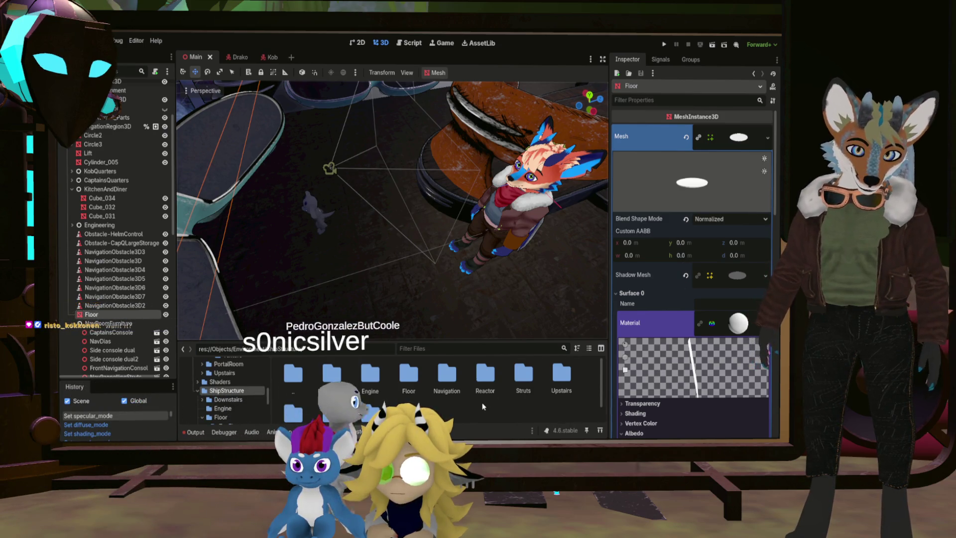
Orbit around the floor and character, then go up to the Environment folder in FileSystem
{"action": "scroll", "coordinate": [481, 399], "scroll_direction": "down", "scroll_amount": 1}
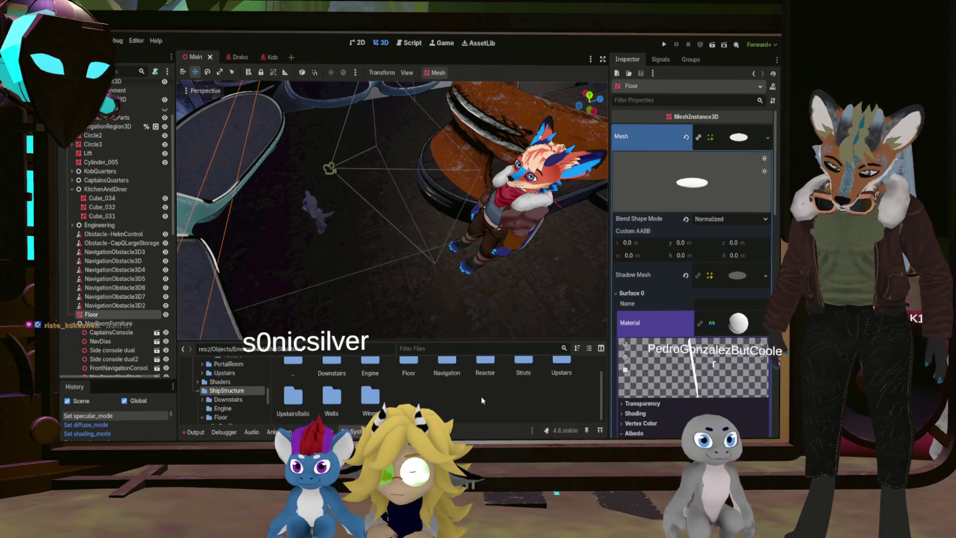
{"action": "mouse_move", "coordinate": [449, 271]}
{"action": "middle_mouse_down"}
{"action": "mouse_move", "coordinate": [518, 284]}
{"action": "mouse_move", "coordinate": [396, 392]}
{"action": "middle_mouse_up"}
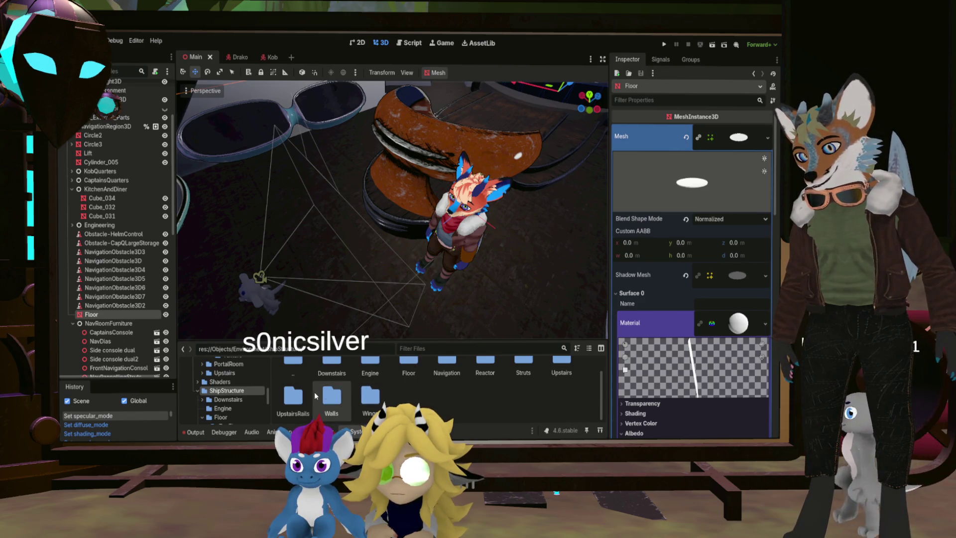
{"action": "scroll", "coordinate": [292, 398], "scroll_direction": "up", "scroll_amount": 1}
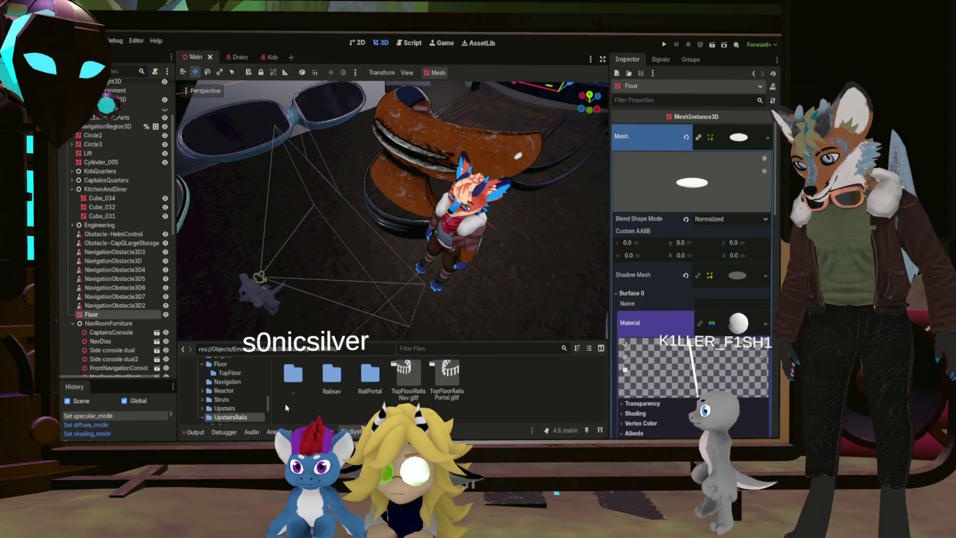
{"action": "double_click", "coordinate": [301, 380]}
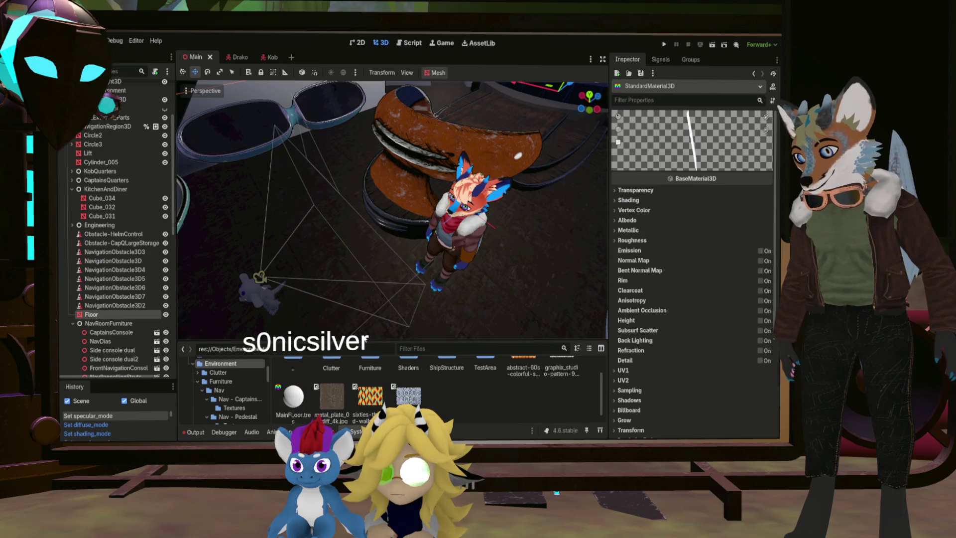
Make MainFLoor.tres Unshaded with the metal_plate image as albedo texture, then drop it on the floor
{"action": "left_click", "coordinate": [291, 400]}
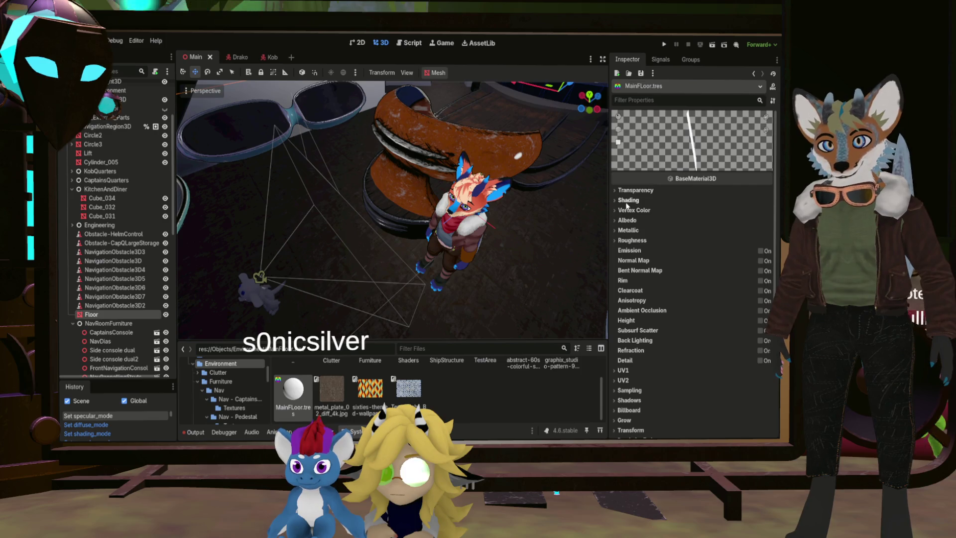
{"action": "left_click", "coordinate": [626, 201]}
{"action": "left_click", "coordinate": [633, 189]}
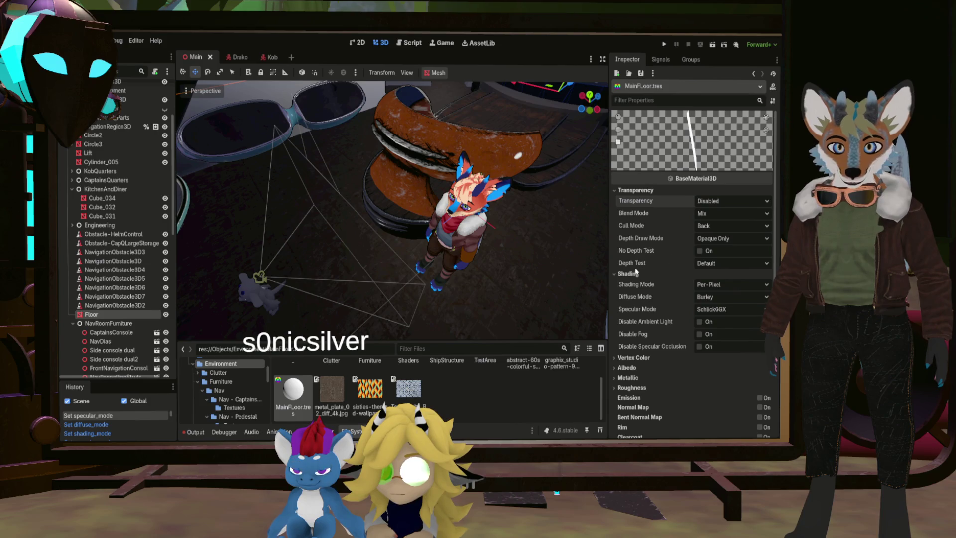
{"action": "left_click", "coordinate": [712, 290]}
{"action": "left_click", "coordinate": [716, 298]}
{"action": "mouse_move", "coordinate": [331, 391]}
{"action": "left_mouse_down"}
{"action": "mouse_move", "coordinate": [701, 322]}
{"action": "mouse_move", "coordinate": [639, 382]}
{"action": "mouse_move", "coordinate": [634, 370]}
{"action": "mouse_move", "coordinate": [647, 387]}
{"action": "mouse_move", "coordinate": [725, 390]}
{"action": "left_mouse_up"}
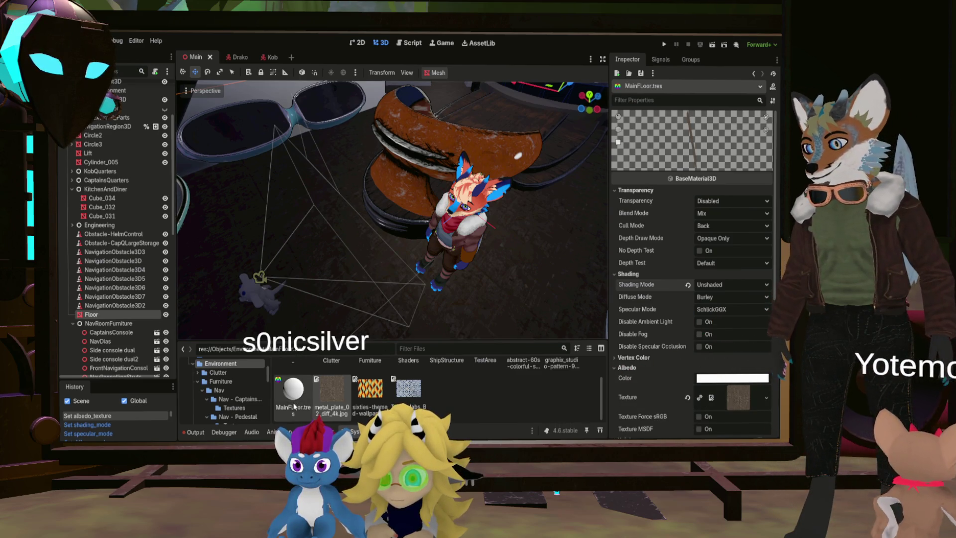
{"action": "left_click_drag", "start_coordinate": [296, 405], "coordinate": [438, 302]}
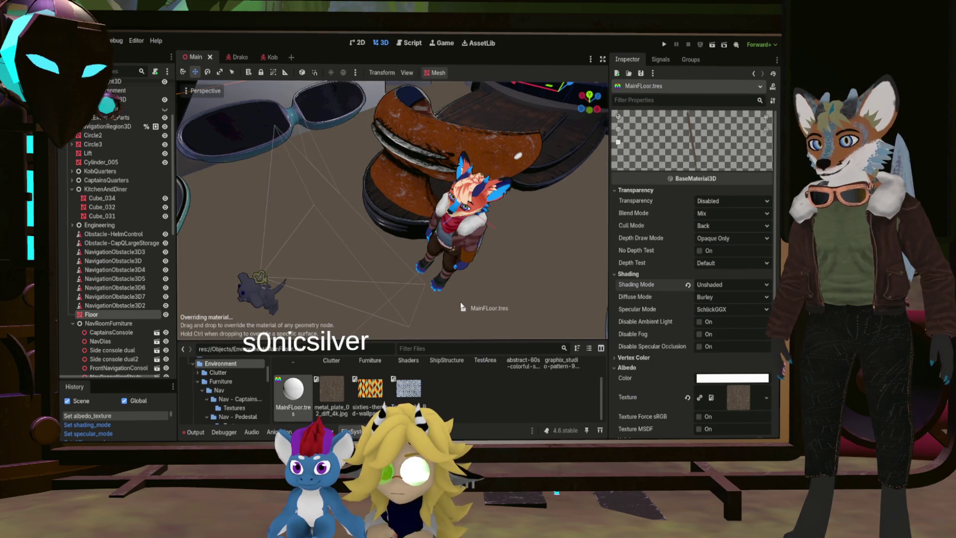
Enable Triplanar under UV1 for the MainFLoor material and pull back to a wider view
{"action": "scroll", "coordinate": [486, 291], "scroll_direction": "down", "scroll_amount": 10}
{"action": "scroll", "coordinate": [443, 238], "scroll_direction": "up", "scroll_amount": 15}
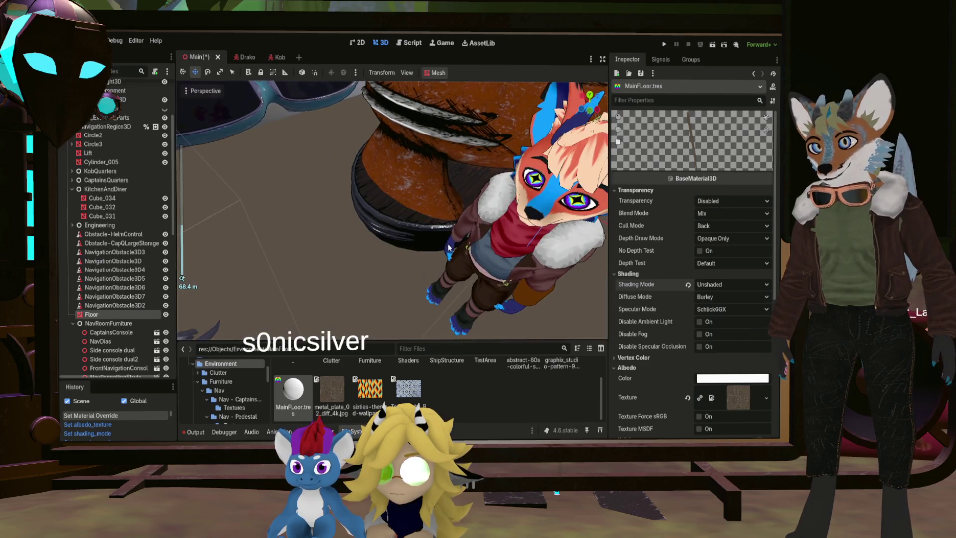
{"action": "scroll", "coordinate": [470, 254], "scroll_direction": "down", "scroll_amount": 10}
{"action": "scroll", "coordinate": [470, 253], "scroll_direction": "up", "scroll_amount": 10}
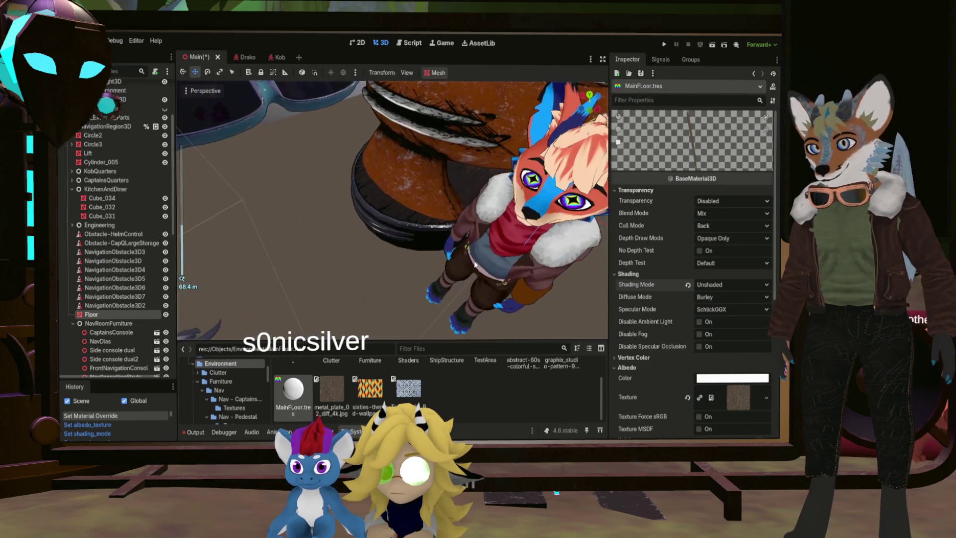
{"action": "scroll", "coordinate": [679, 402], "scroll_direction": "down", "scroll_amount": 5}
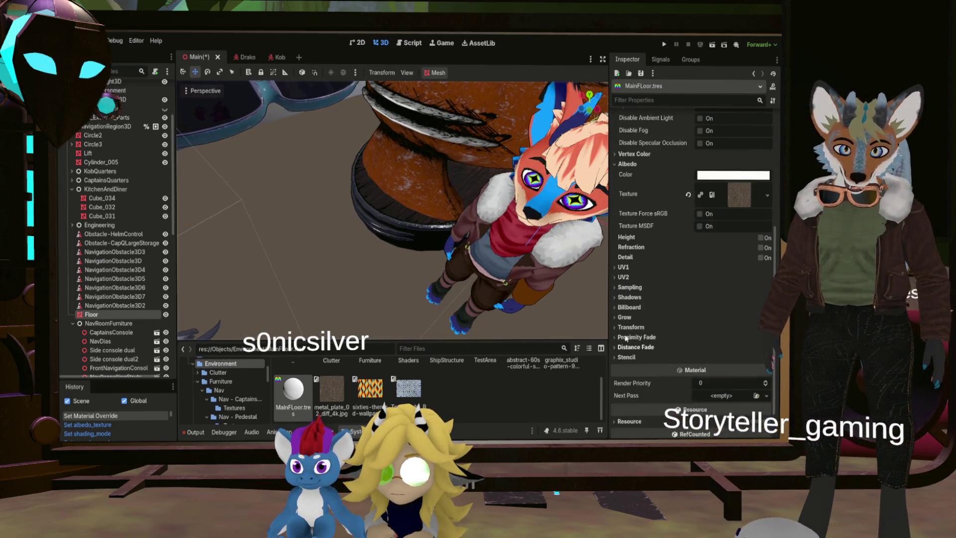
{"action": "left_click", "coordinate": [619, 268]}
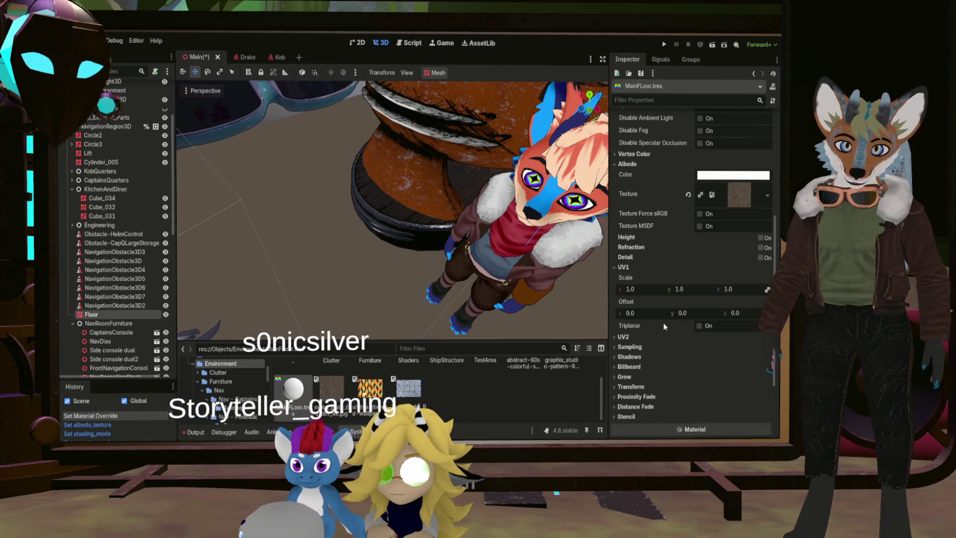
{"action": "left_click", "coordinate": [699, 325]}
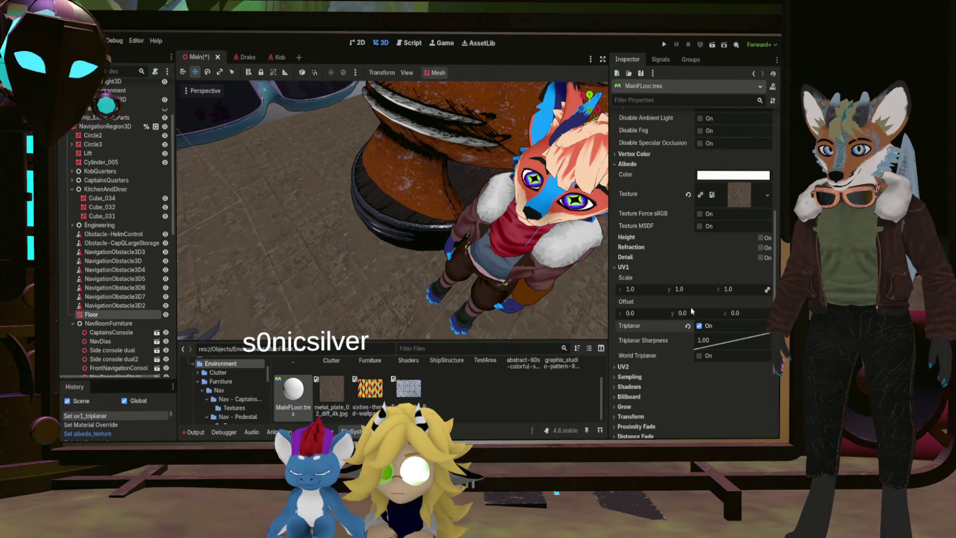
{"action": "mouse_move", "coordinate": [425, 273]}
{"action": "right_mouse_down"}
{"action": "mouse_move", "coordinate": [440, 277]}
{"action": "mouse_move", "coordinate": [404, 276]}
{"action": "right_mouse_up"}
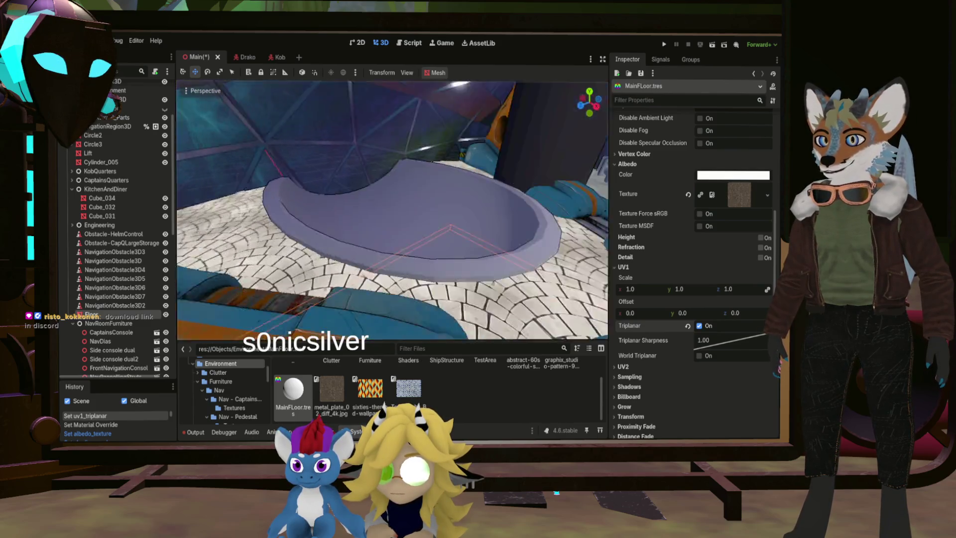
Look down at the curved structure, then orbit to view the retextured floor across the scene
{"action": "right_click_drag", "start_coordinate": [393, 209], "coordinate": [393, 209]}
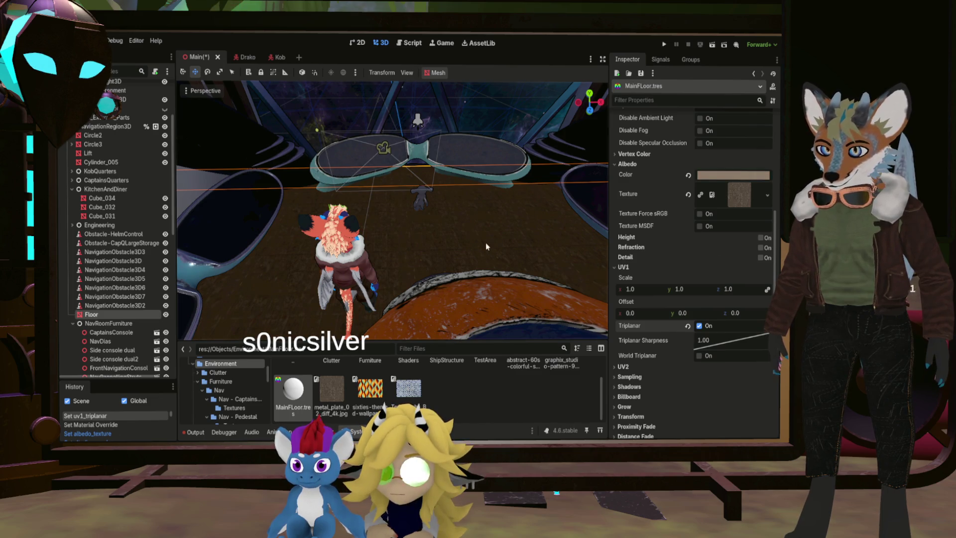
{"action": "mouse_move", "coordinate": [527, 241]}
{"action": "middle_mouse_down"}
{"action": "mouse_move", "coordinate": [378, 239]}
{"action": "mouse_move", "coordinate": [459, 250]}
{"action": "middle_mouse_up"}
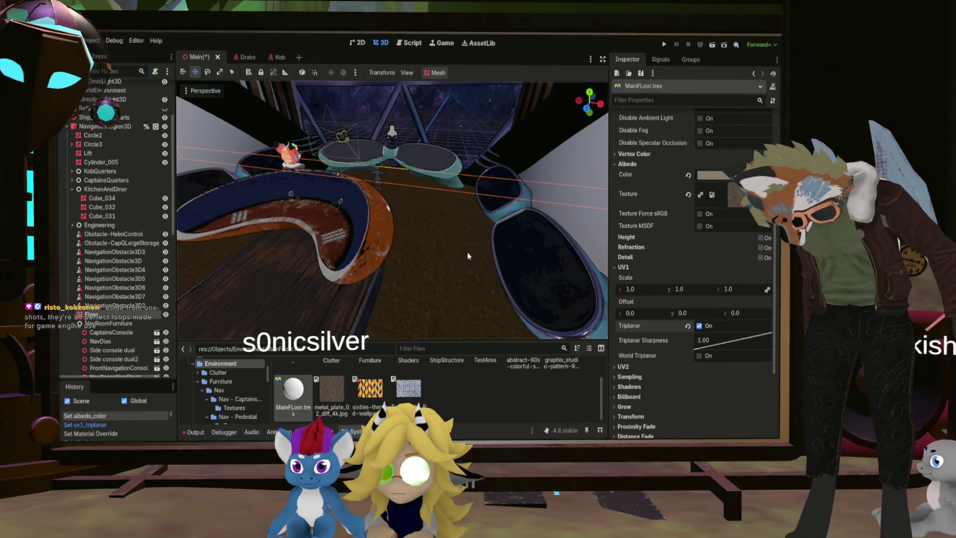
Look down the corridor toward the ship object to review the floor
{"action": "right_click_drag", "start_coordinate": [433, 252], "coordinate": [433, 253]}
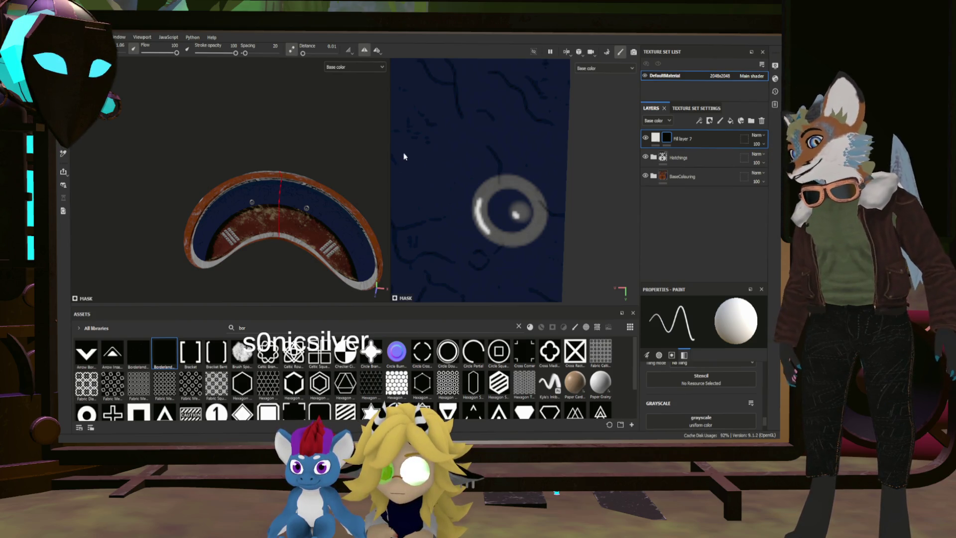
Close the current project with Ctrl+W, then orbit the opened wooden NavigationPedestal model
{"action": "key", "text": "ctrl+w"}
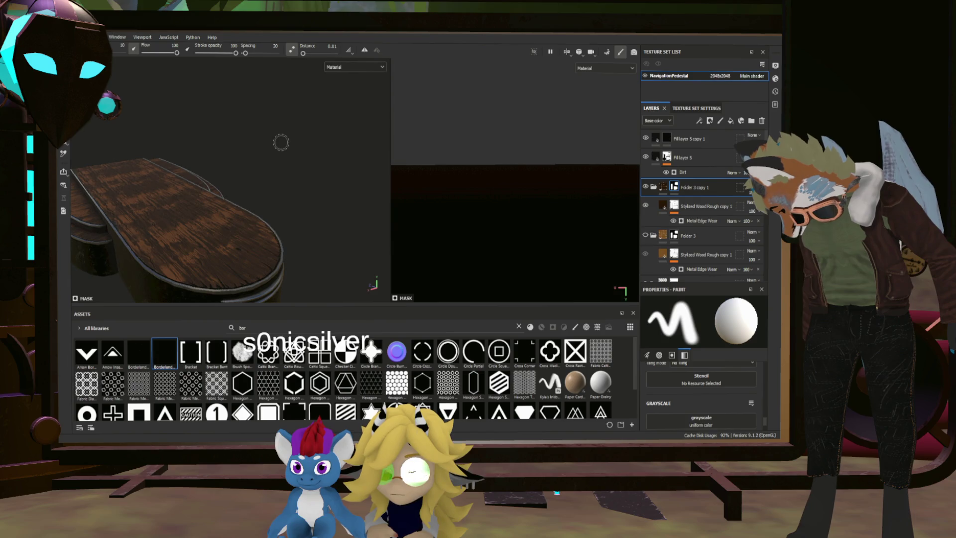
{"action": "mouse_move", "coordinate": [275, 155]}
{"action": "left_mouse_down", "text": "alt"}
{"action": "mouse_move", "coordinate": [243, 228]}
{"action": "mouse_move", "coordinate": [215, 242]}
{"action": "mouse_move", "coordinate": [232, 258]}
{"action": "mouse_move", "coordinate": [320, 234]}
{"action": "mouse_move", "coordinate": [330, 284]}
{"action": "mouse_move", "coordinate": [320, 228]}
{"action": "mouse_move", "coordinate": [257, 233]}
{"action": "mouse_move", "coordinate": [309, 234]}
{"action": "left_mouse_up", "text": "alt"}
{"action": "scroll", "coordinate": [683, 194], "scroll_direction": "down", "scroll_amount": 5}
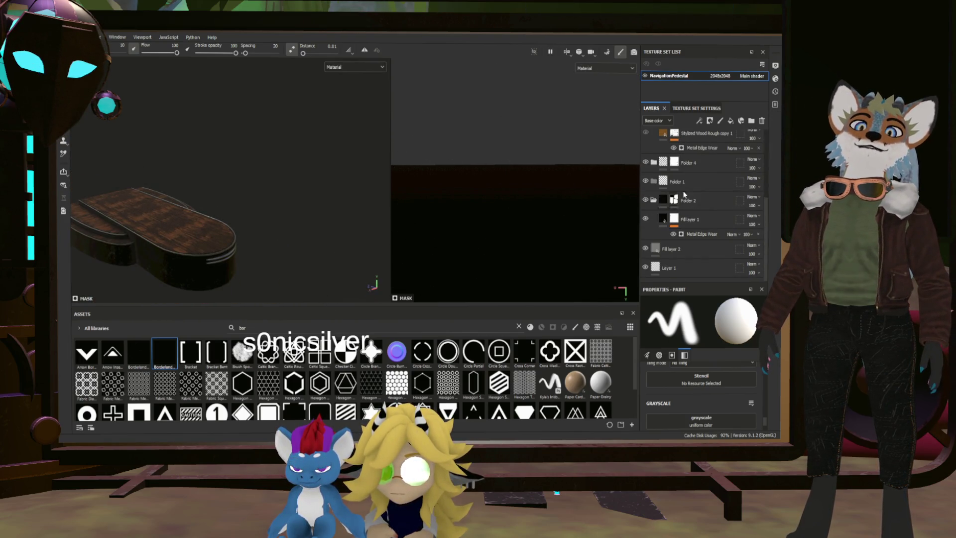
Group the selected layers into a new folder named BaseColouring
{"action": "left_click", "coordinate": [696, 266], "text": "shift"}
{"action": "scroll", "coordinate": [693, 224], "scroll_direction": "up", "scroll_amount": 5}
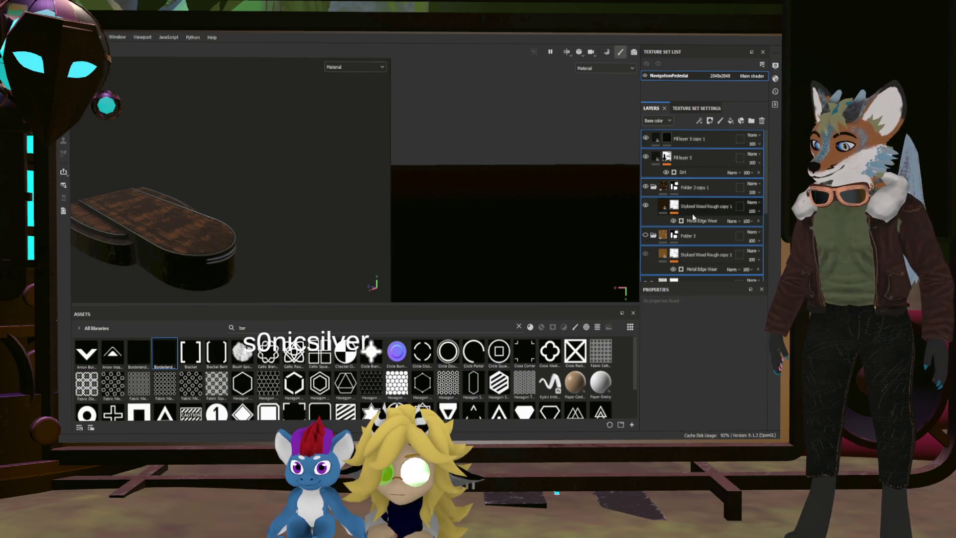
{"action": "key", "text": "ctrl+g"}
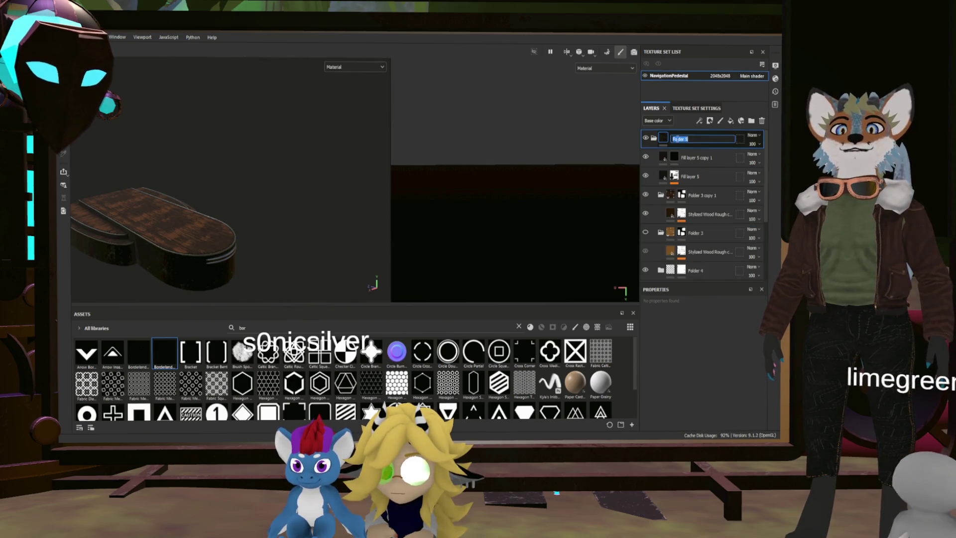
{"action": "type", "text": "BaseColouring"}
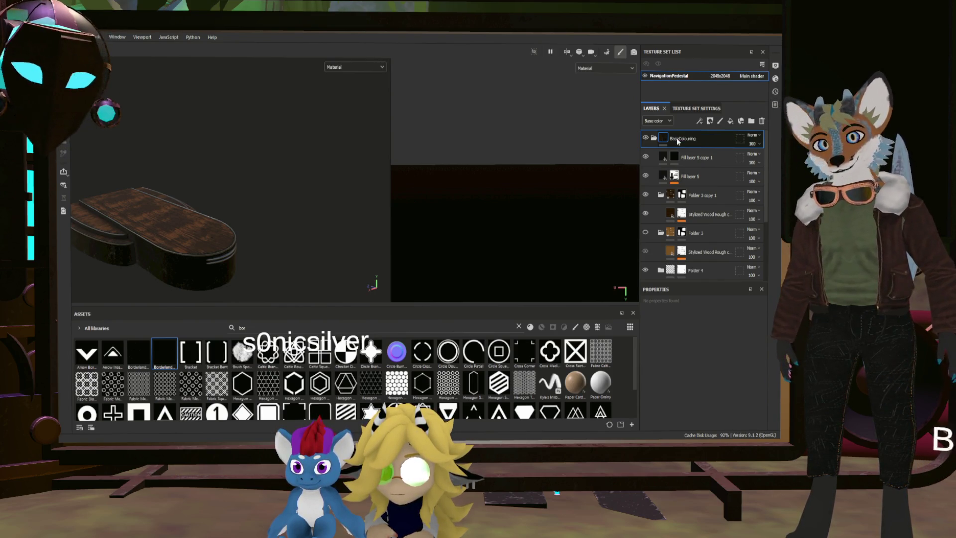
{"action": "key", "text": "Return"}
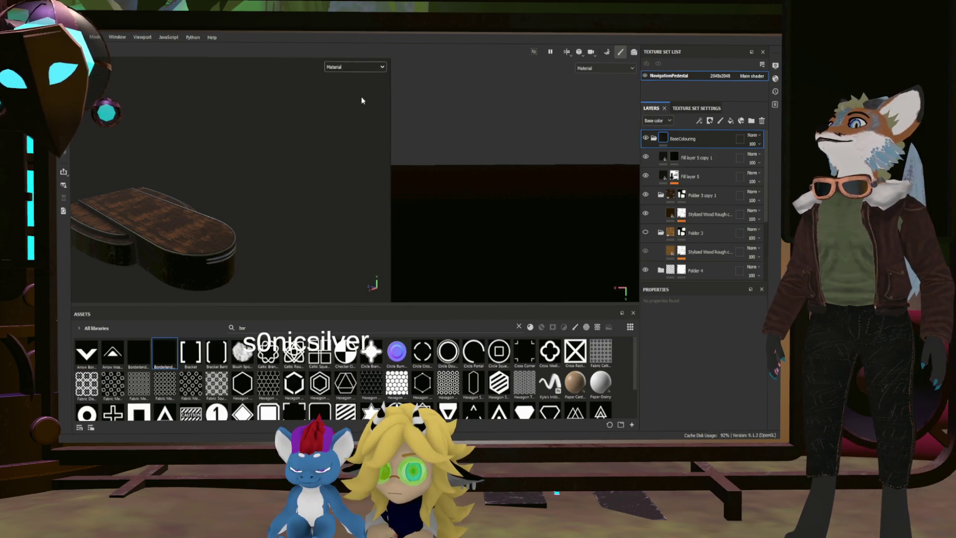
Show base colour only in the viewport, orbit lower to the steps, and collapse BaseColouring
{"action": "key", "text": "c"}
{"action": "mouse_move", "coordinate": [248, 178]}
{"action": "left_mouse_down", "text": "alt"}
{"action": "mouse_move", "coordinate": [203, 220]}
{"action": "mouse_move", "coordinate": [250, 228]}
{"action": "mouse_move", "coordinate": [284, 186]}
{"action": "mouse_move", "coordinate": [205, 234]}
{"action": "mouse_move", "coordinate": [327, 174]}
{"action": "mouse_move", "coordinate": [318, 149]}
{"action": "left_mouse_up", "text": "alt"}
{"action": "mouse_move", "coordinate": [318, 149]}
{"action": "middle_mouse_down", "text": "alt"}
{"action": "mouse_move", "coordinate": [284, 182]}
{"action": "mouse_move", "coordinate": [248, 192]}
{"action": "middle_mouse_up", "text": "alt"}
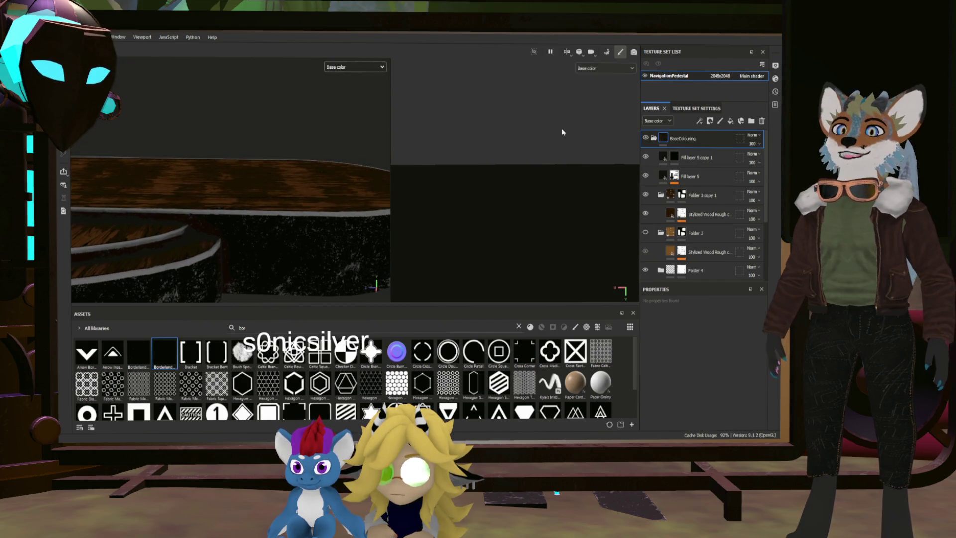
{"action": "left_click", "coordinate": [653, 139]}
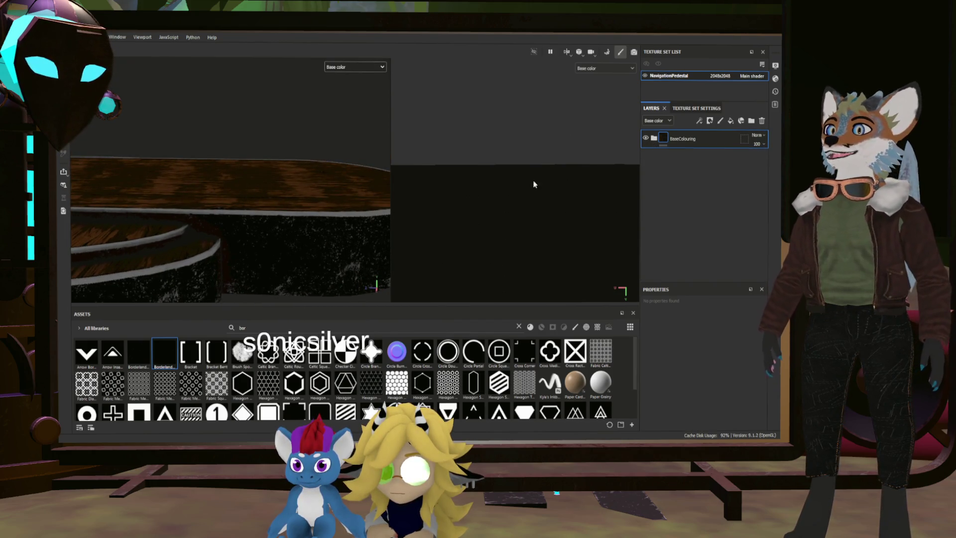
Swing to a low side-on view of the pedestal and add a fill layer above BaseColouring
{"action": "mouse_move", "coordinate": [318, 182]}
{"action": "left_mouse_down", "text": "alt"}
{"action": "mouse_move", "coordinate": [267, 194]}
{"action": "mouse_move", "coordinate": [240, 241]}
{"action": "mouse_move", "coordinate": [219, 207]}
{"action": "left_mouse_up", "text": "alt"}
{"action": "mouse_move", "coordinate": [208, 248]}
{"action": "left_mouse_down", "text": "alt"}
{"action": "mouse_move", "coordinate": [277, 243]}
{"action": "mouse_move", "coordinate": [308, 259]}
{"action": "left_mouse_up", "text": "alt"}
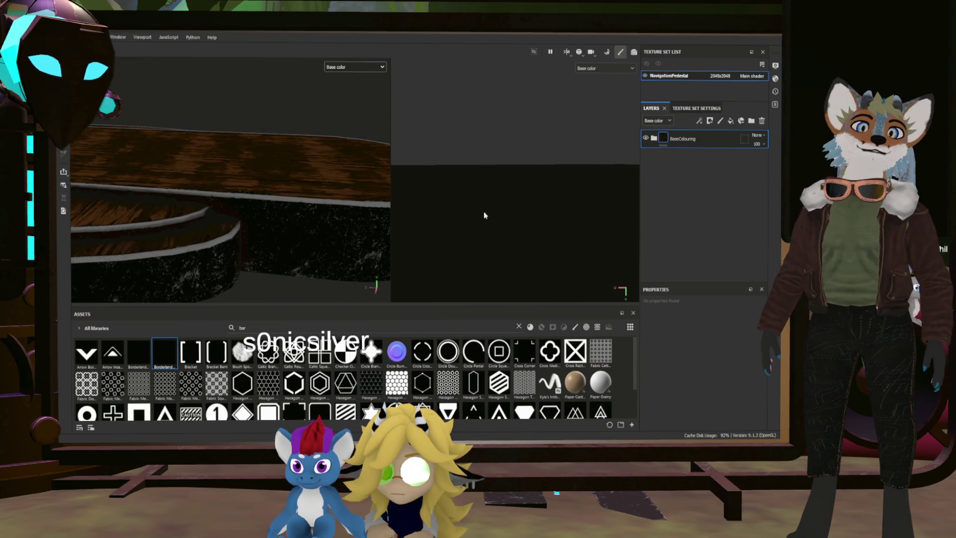
{"action": "left_click", "coordinate": [730, 121]}
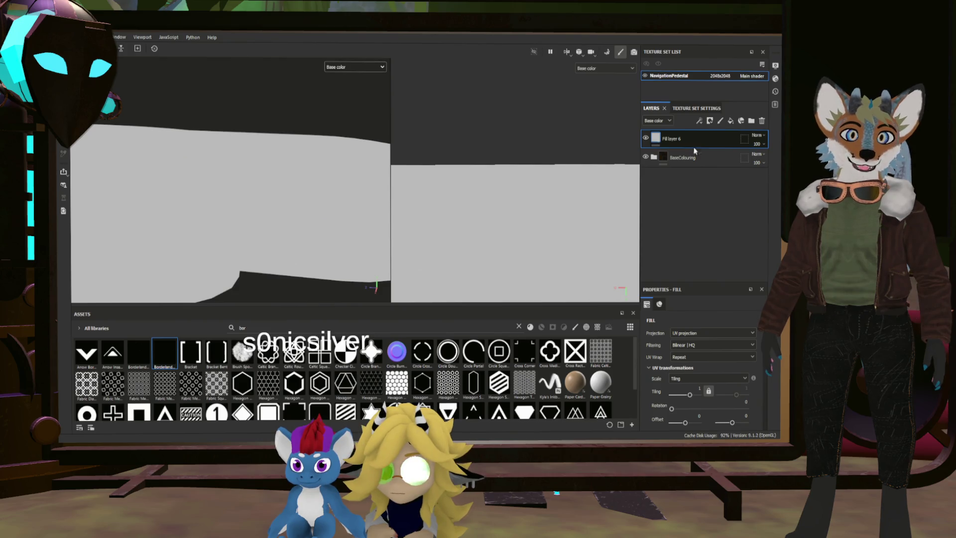
Give Fill layer 6 a black mask
{"action": "right_click", "coordinate": [665, 141]}
{"action": "left_click", "coordinate": [668, 186]}
{"action": "scroll", "coordinate": [691, 350], "scroll_direction": "down", "scroll_amount": 5}
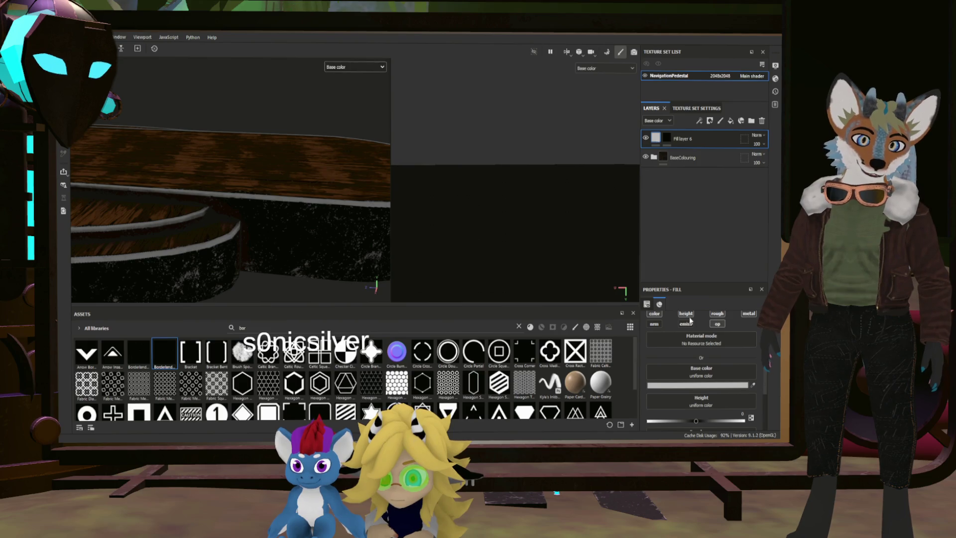
{"action": "scroll", "coordinate": [715, 326], "scroll_direction": "up", "scroll_amount": 2}
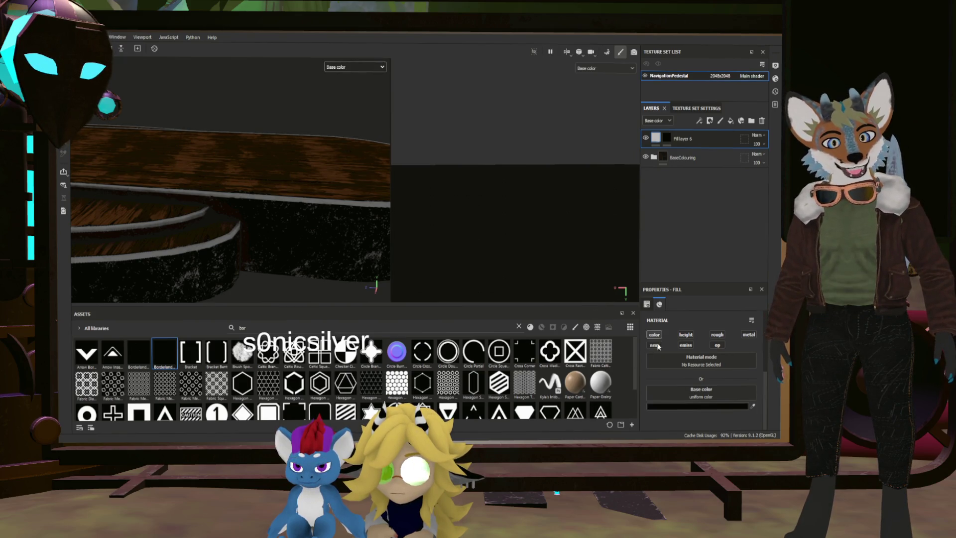
Duplicate Fill layer 6 with Ctrl+D and select Fill layer 6's mask
{"action": "left_click", "coordinate": [696, 138]}
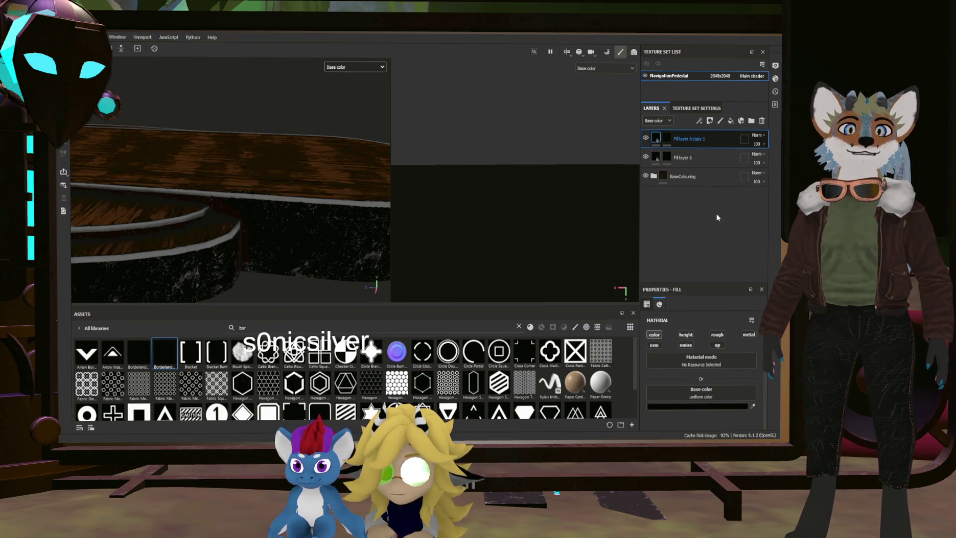
{"action": "key", "text": "ctrl+d"}
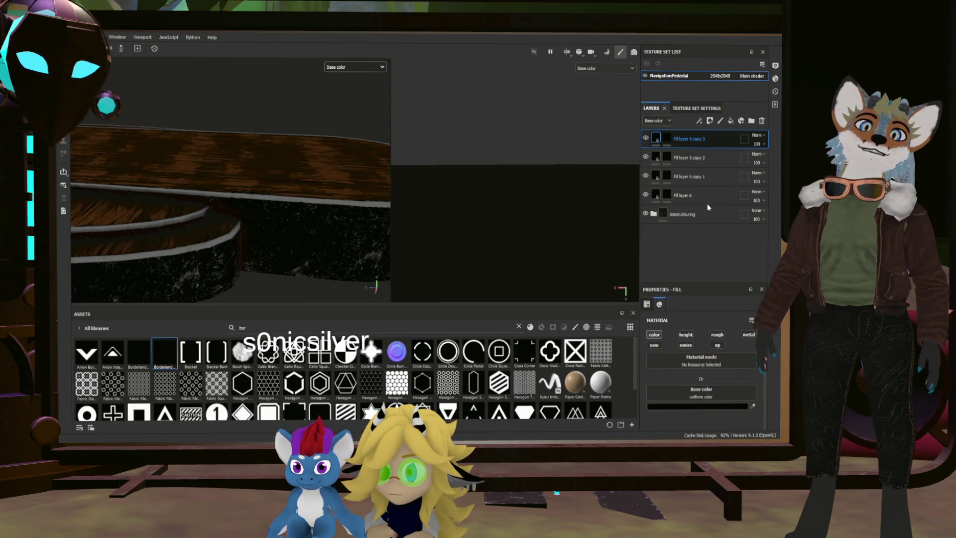
{"action": "key", "text": "ctrl+d"}
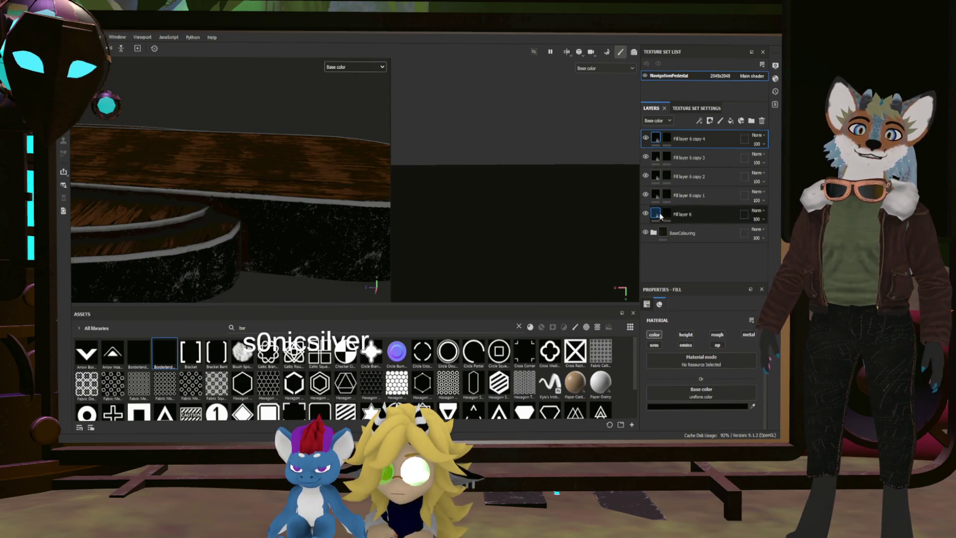
{"action": "left_click", "coordinate": [665, 214]}
{"action": "scroll", "coordinate": [718, 364], "scroll_direction": "down", "scroll_amount": 2}
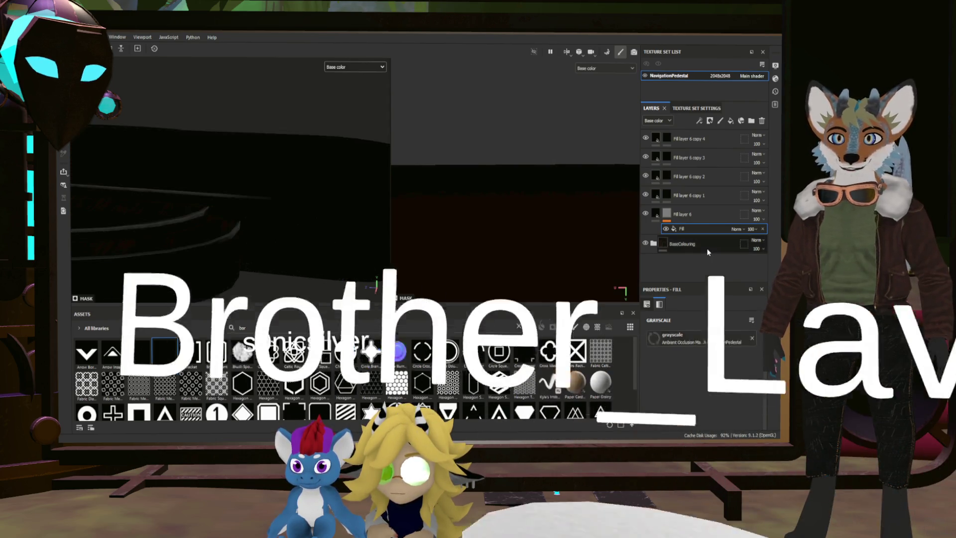
Add a Levels effect to Fill layer 6's mask, then select copy 1's mask
{"action": "left_click", "coordinate": [667, 214]}
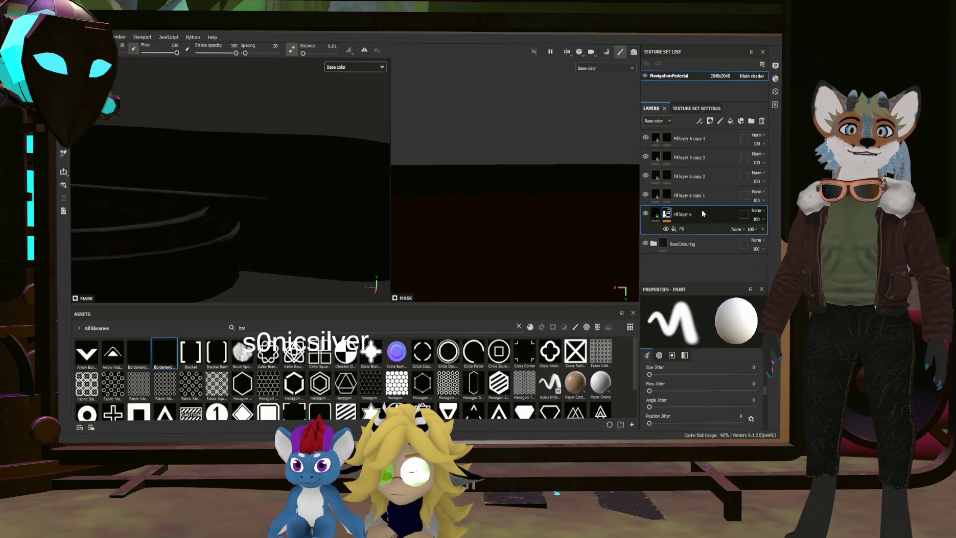
{"action": "left_click", "coordinate": [699, 121]}
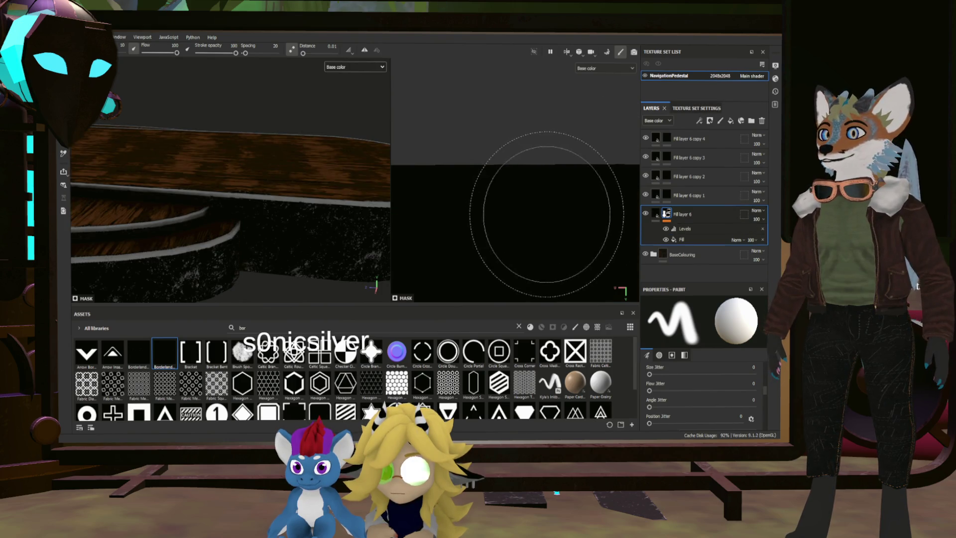
{"action": "scroll", "coordinate": [342, 288], "scroll_direction": "up", "scroll_amount": 3}
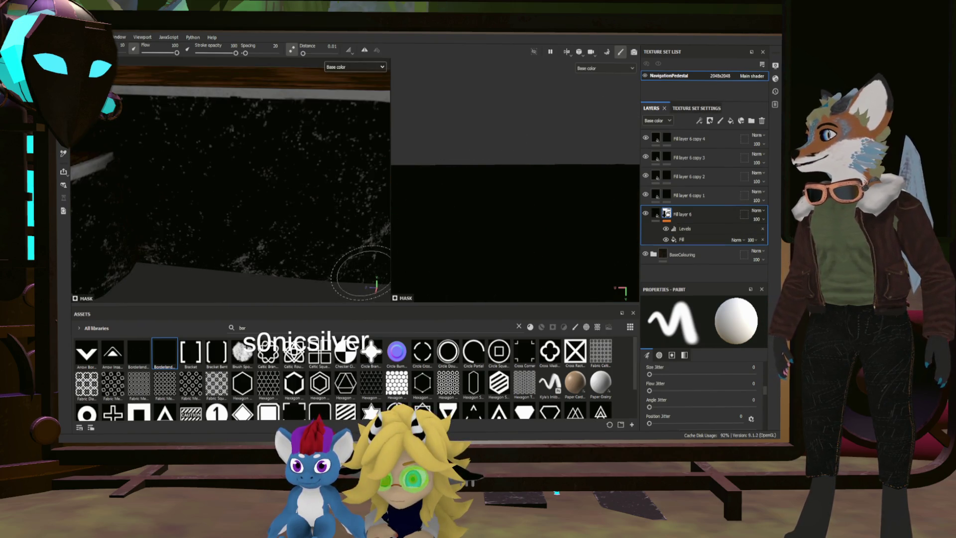
{"action": "mouse_move", "coordinate": [361, 273]}
{"action": "left_mouse_down", "text": "alt"}
{"action": "mouse_move", "coordinate": [241, 256]}
{"action": "mouse_move", "coordinate": [308, 264]}
{"action": "mouse_move", "coordinate": [313, 232]}
{"action": "mouse_move", "coordinate": [260, 222]}
{"action": "mouse_move", "coordinate": [324, 220]}
{"action": "mouse_move", "coordinate": [206, 229]}
{"action": "mouse_move", "coordinate": [219, 234]}
{"action": "left_mouse_up", "text": "alt"}
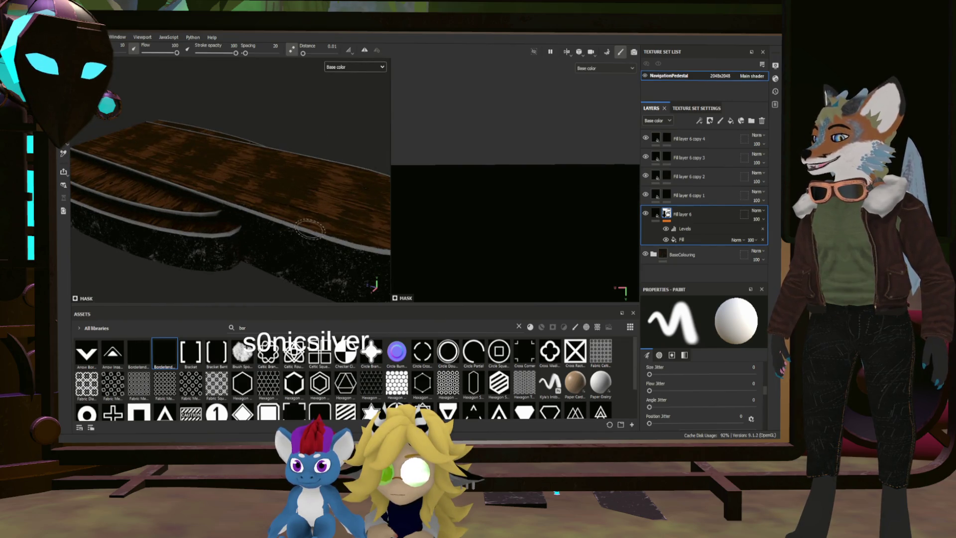
{"action": "left_click", "coordinate": [654, 216]}
{"action": "left_click", "coordinate": [666, 195]}
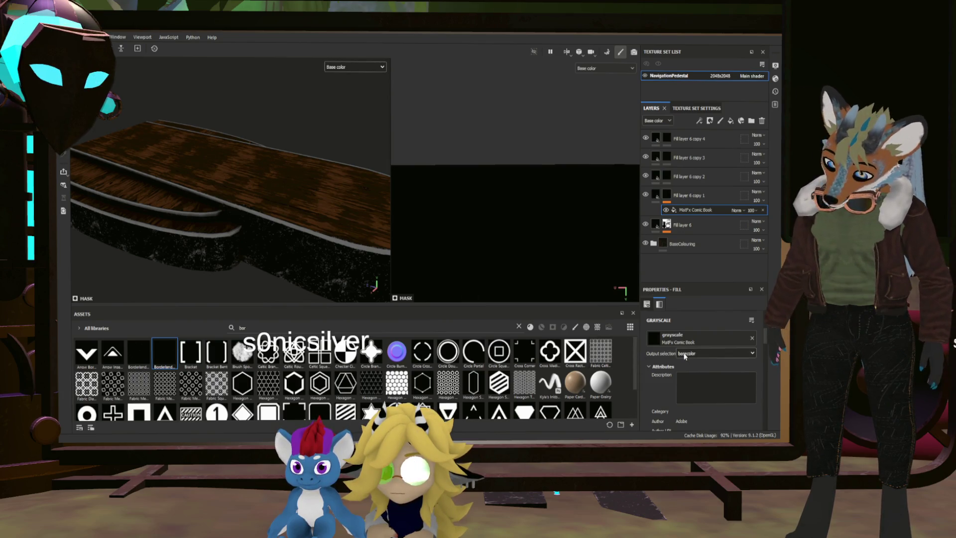
Set the Comic Book effect to Curvature input, Input Contrast 0.91, Input Luminosity 0.34
{"action": "scroll", "coordinate": [279, 224], "scroll_direction": "up", "scroll_amount": 5}
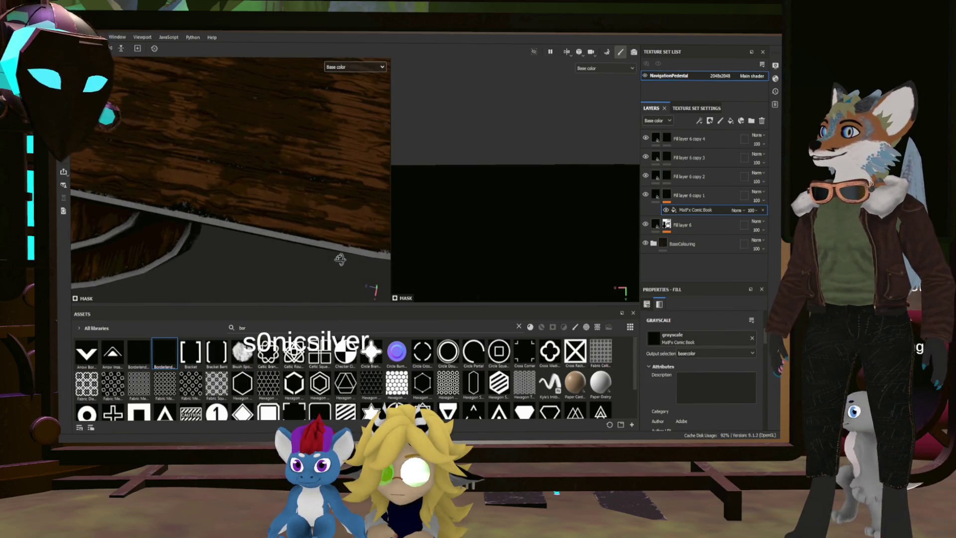
{"action": "mouse_move", "coordinate": [342, 252]}
{"action": "left_mouse_down", "text": "alt"}
{"action": "mouse_move", "coordinate": [299, 231]}
{"action": "mouse_move", "coordinate": [309, 234]}
{"action": "mouse_move", "coordinate": [250, 229]}
{"action": "mouse_move", "coordinate": [269, 219]}
{"action": "left_mouse_up", "text": "alt"}
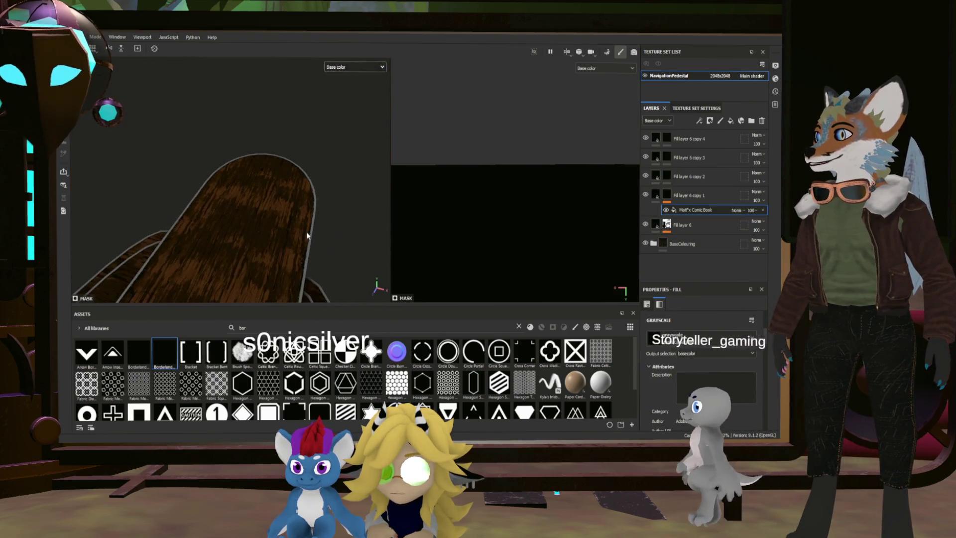
{"action": "scroll", "coordinate": [278, 214], "scroll_direction": "up", "scroll_amount": 5}
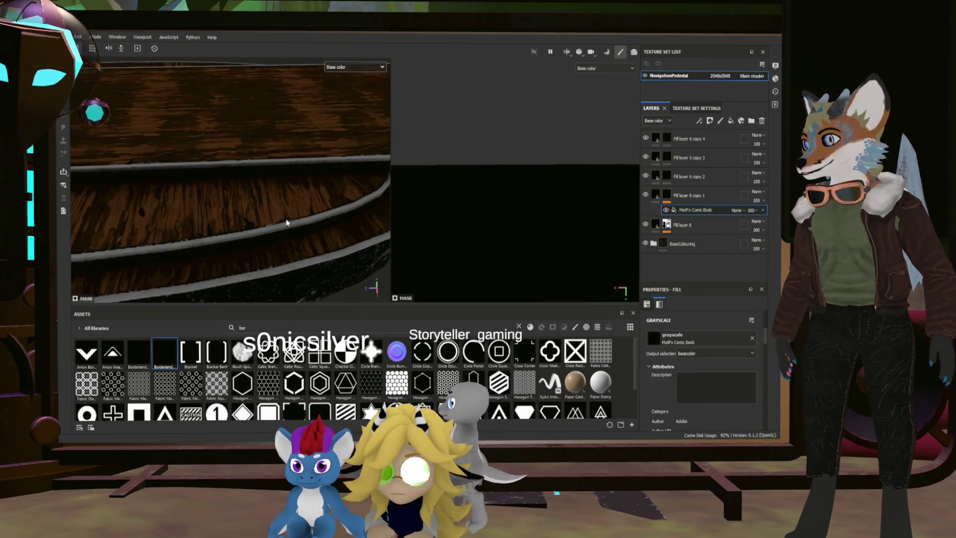
{"action": "scroll", "coordinate": [672, 369], "scroll_direction": "down", "scroll_amount": 5}
{"action": "left_click_drag", "start_coordinate": [705, 359], "coordinate": [751, 358]}
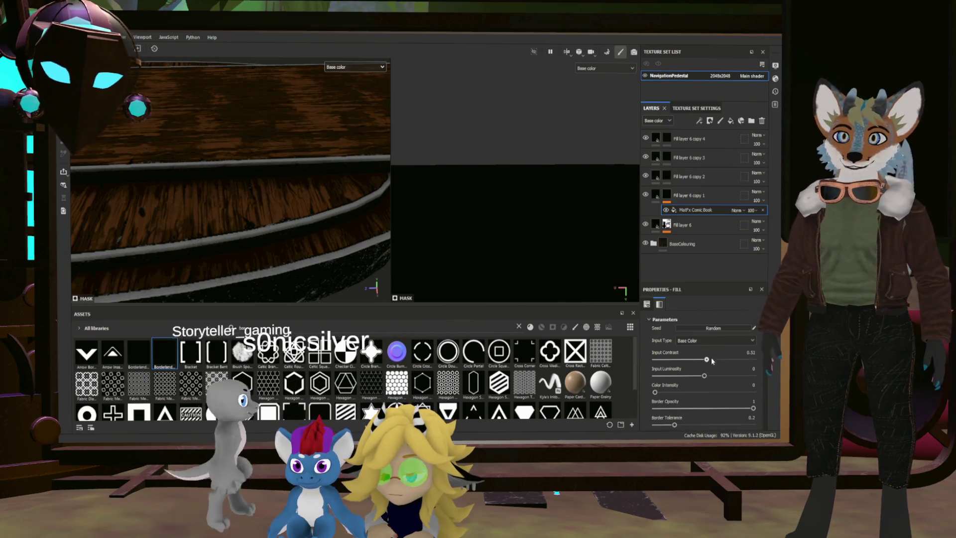
{"action": "left_click", "coordinate": [719, 376]}
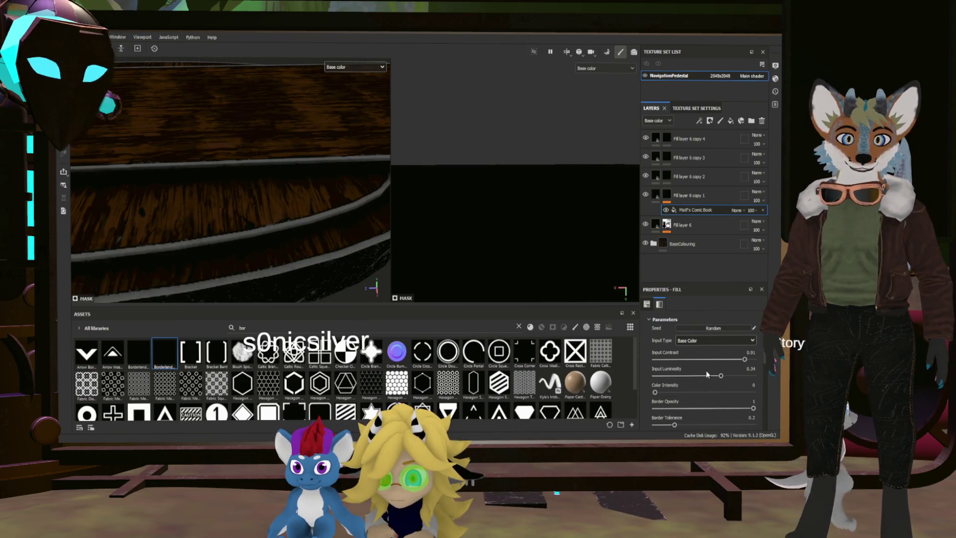
{"action": "left_click", "coordinate": [711, 340]}
{"action": "left_click", "coordinate": [697, 307]}
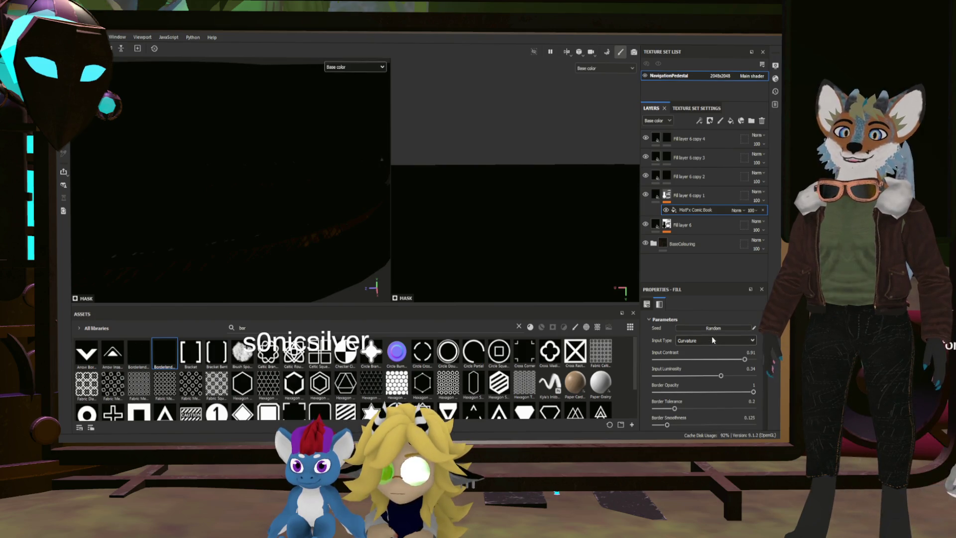
{"action": "scroll", "coordinate": [712, 340], "scroll_direction": "up", "scroll_amount": 1}
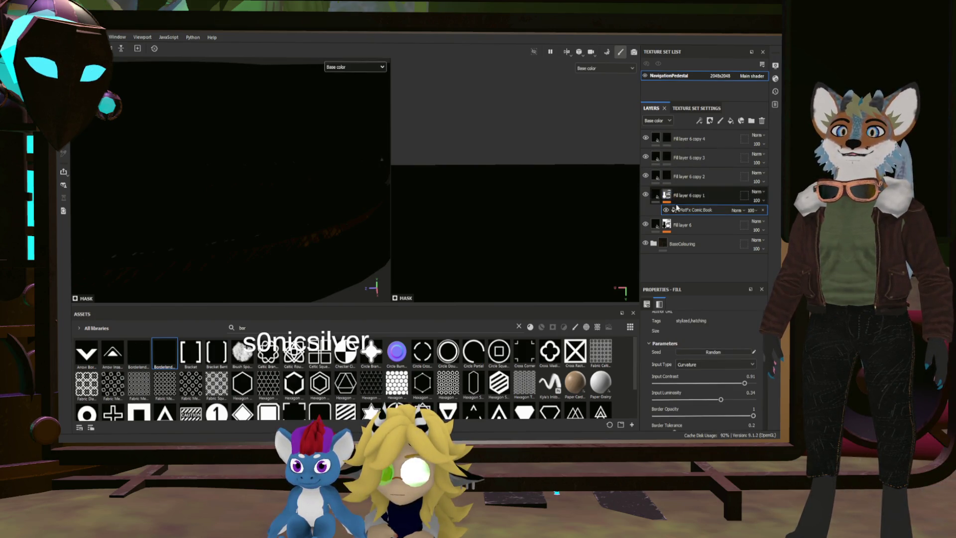
Set brush angle jitter to 56 on Fill layer 6 copy 1, then reselect the Comic Book effect
{"action": "left_click", "coordinate": [666, 196]}
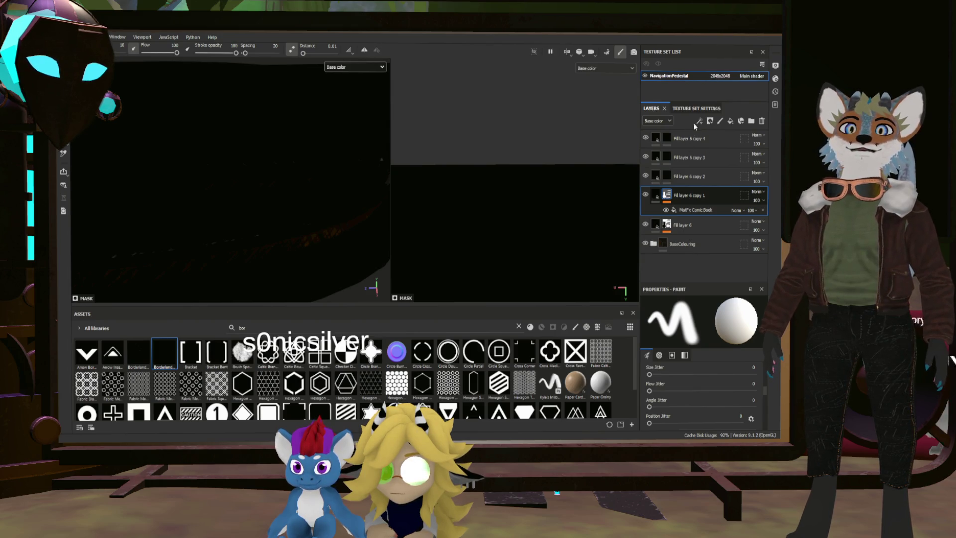
{"action": "left_click", "coordinate": [681, 407]}
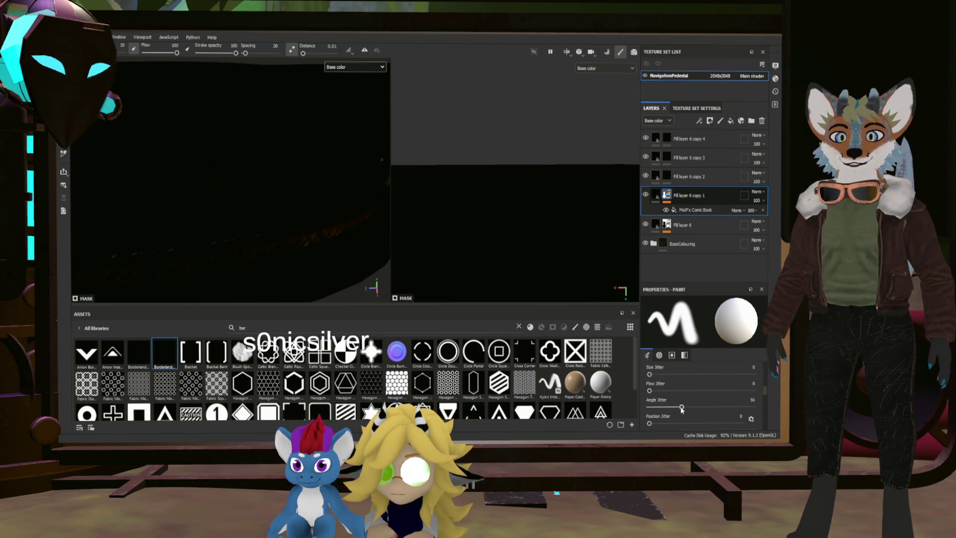
{"action": "left_click", "coordinate": [689, 210]}
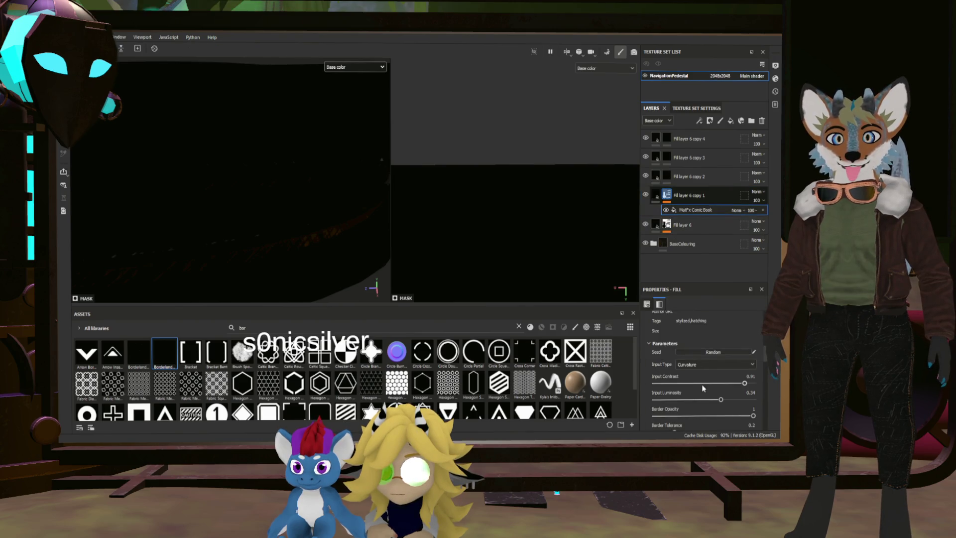
Lower Comic Book Input Contrast to 0.76, reduce Output Luminosity, raise Output Contrast to about 0.69
{"action": "scroll", "coordinate": [719, 393], "scroll_direction": "down", "scroll_amount": 2}
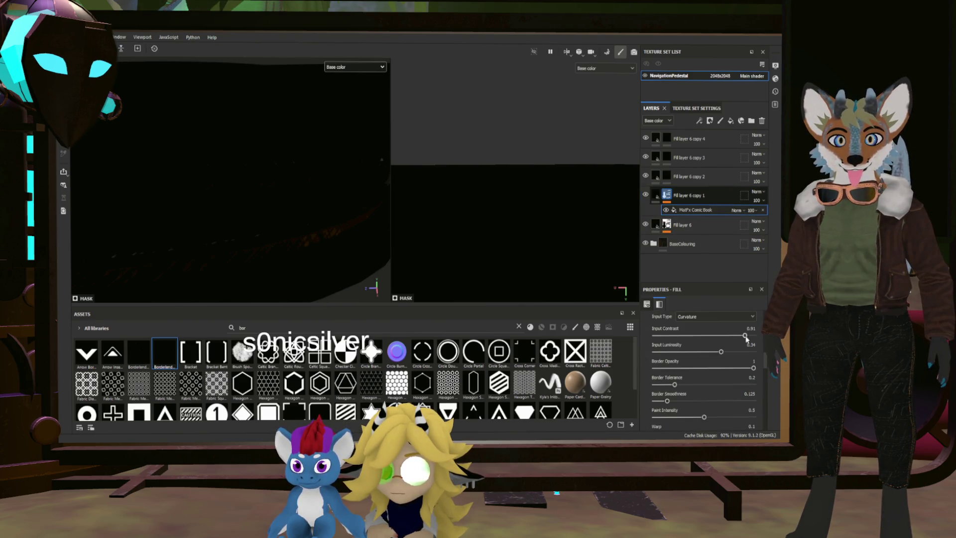
{"action": "mouse_move", "coordinate": [745, 336]}
{"action": "left_mouse_down"}
{"action": "mouse_move", "coordinate": [654, 336]}
{"action": "mouse_move", "coordinate": [729, 336]}
{"action": "mouse_move", "coordinate": [692, 350]}
{"action": "mouse_move", "coordinate": [719, 351]}
{"action": "left_mouse_up"}
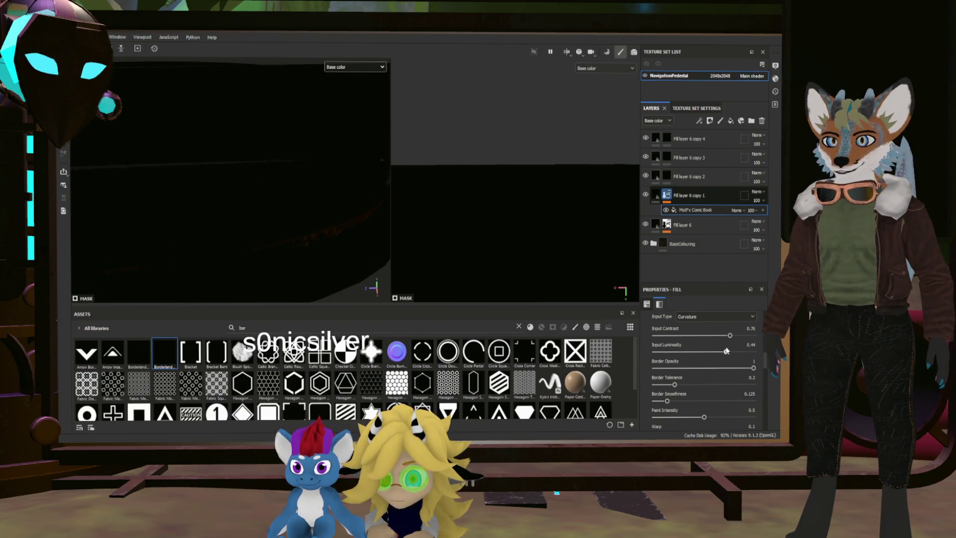
{"action": "scroll", "coordinate": [711, 386], "scroll_direction": "down", "scroll_amount": 3}
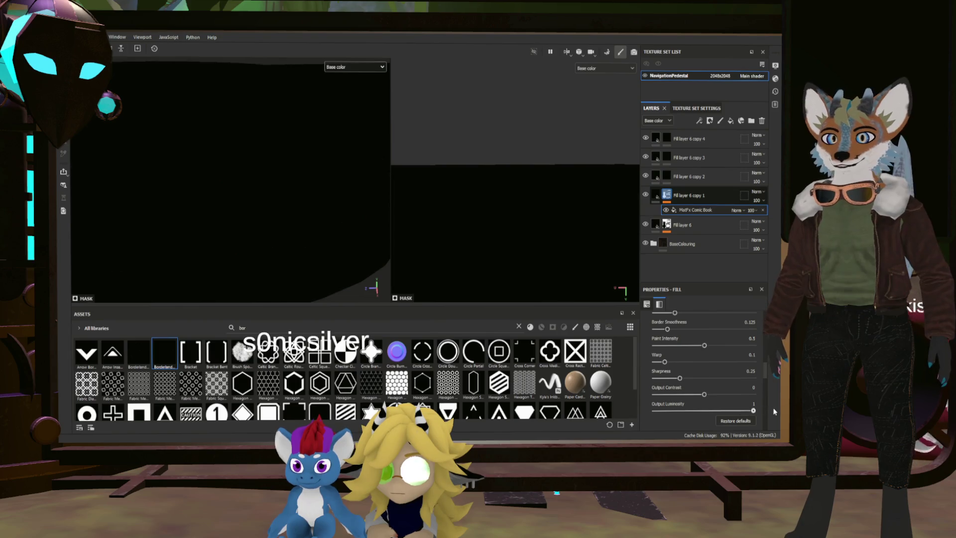
{"action": "left_click_drag", "start_coordinate": [753, 411], "coordinate": [700, 409]}
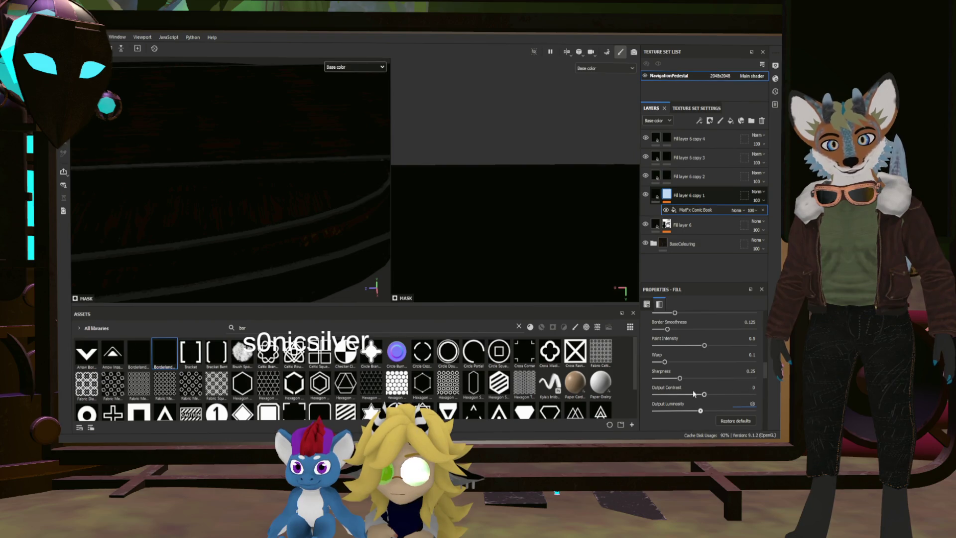
{"action": "left_click_drag", "start_coordinate": [705, 397], "coordinate": [751, 396]}
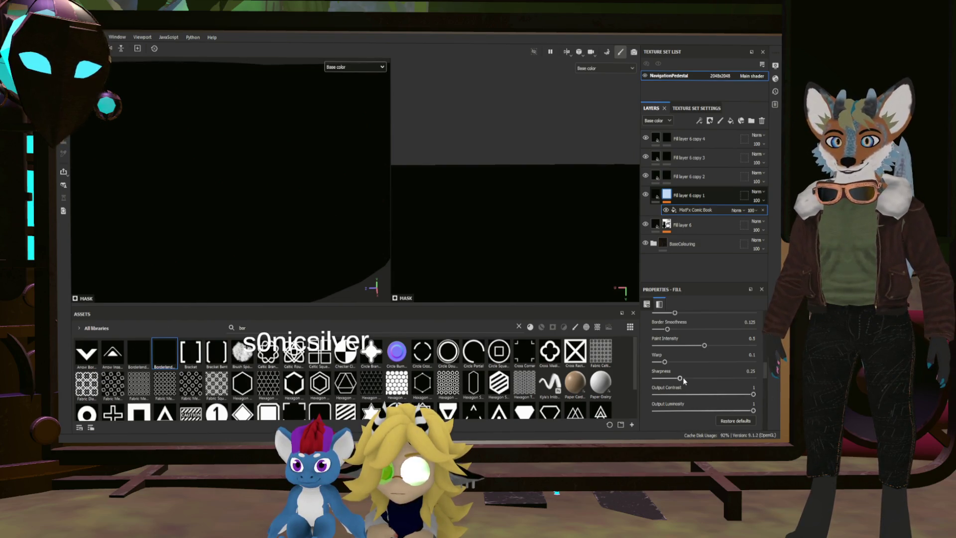
{"action": "scroll", "coordinate": [695, 355], "scroll_direction": "up", "scroll_amount": 1}
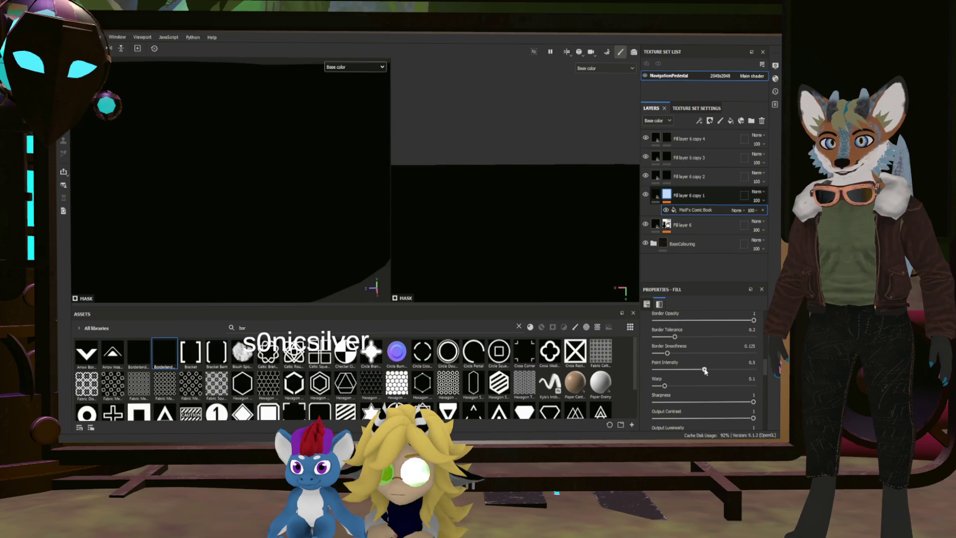
{"action": "scroll", "coordinate": [704, 371], "scroll_direction": "up", "scroll_amount": 3}
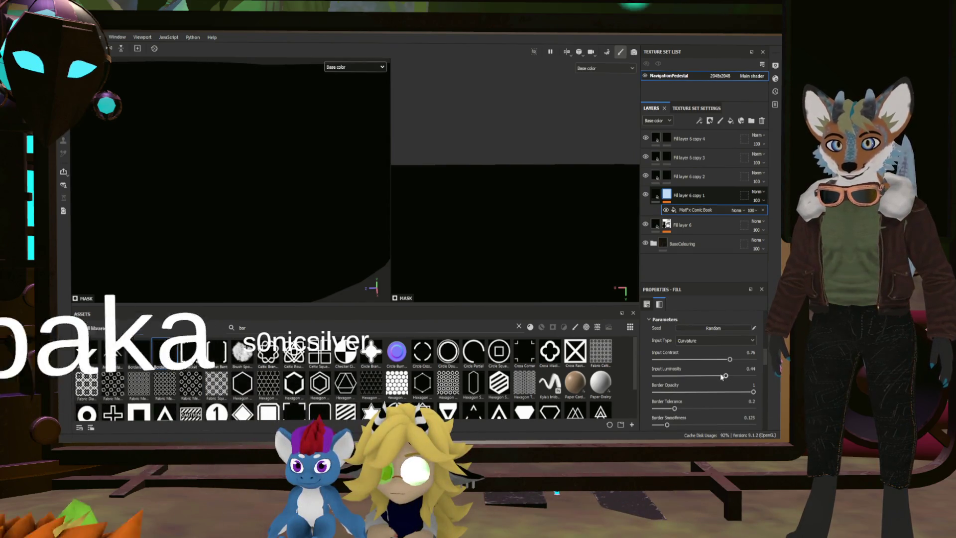
{"action": "left_click", "coordinate": [671, 197]}
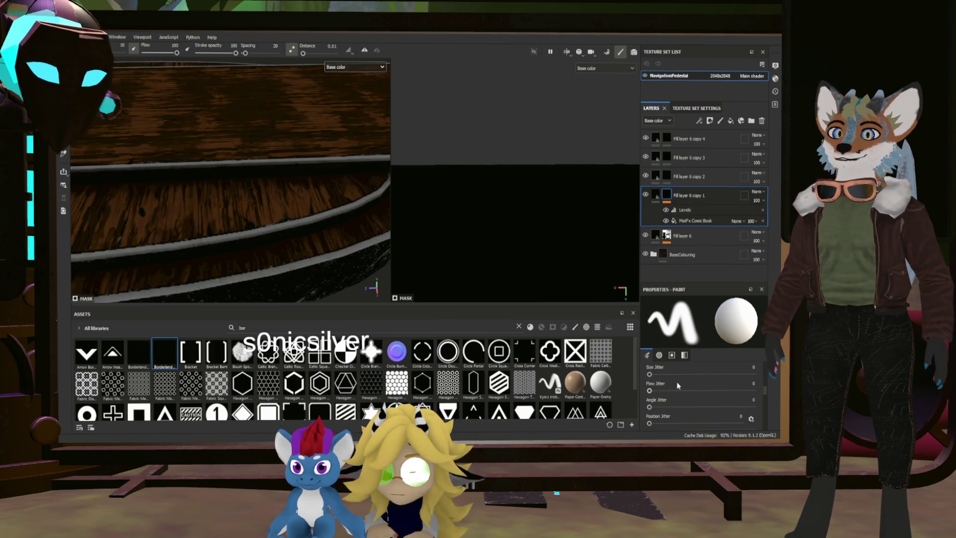
Set Comic Book Border Smoothness 0.83, Border Opacity 0, Input Contrast 0.66, and Ambient Occlusion input
{"action": "left_click", "coordinate": [692, 220]}
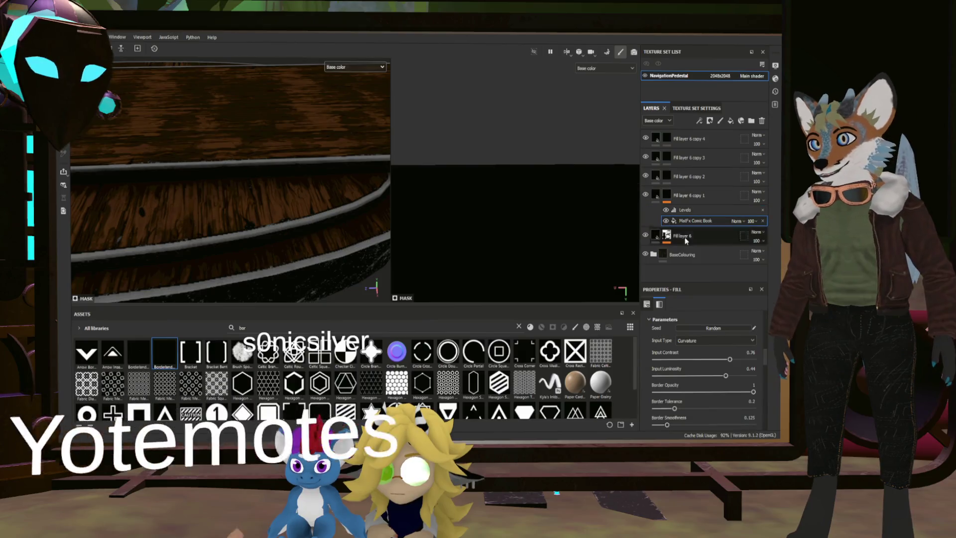
{"action": "left_click_drag", "start_coordinate": [667, 424], "coordinate": [739, 426]}
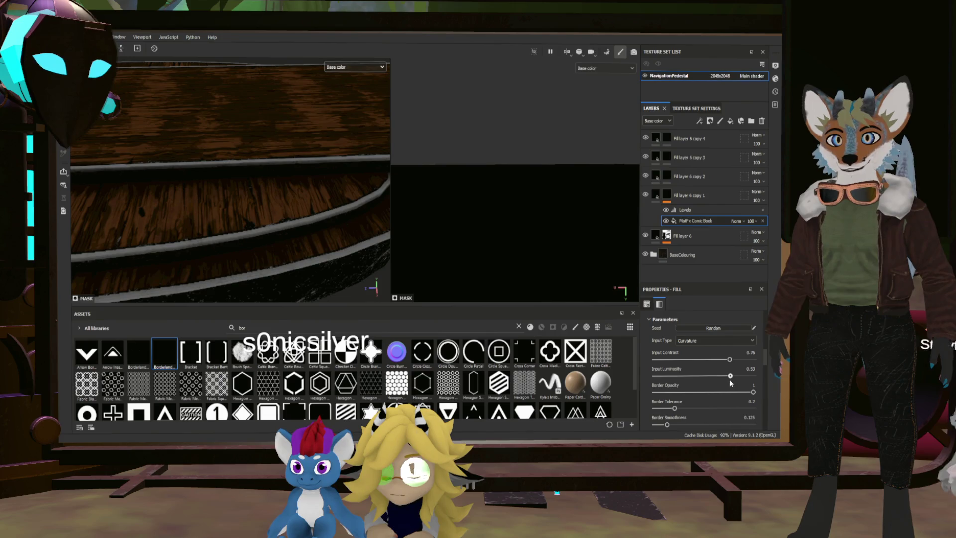
{"action": "left_click_drag", "start_coordinate": [729, 358], "coordinate": [755, 360]}
{"action": "left_click_drag", "start_coordinate": [755, 393], "coordinate": [621, 381]}
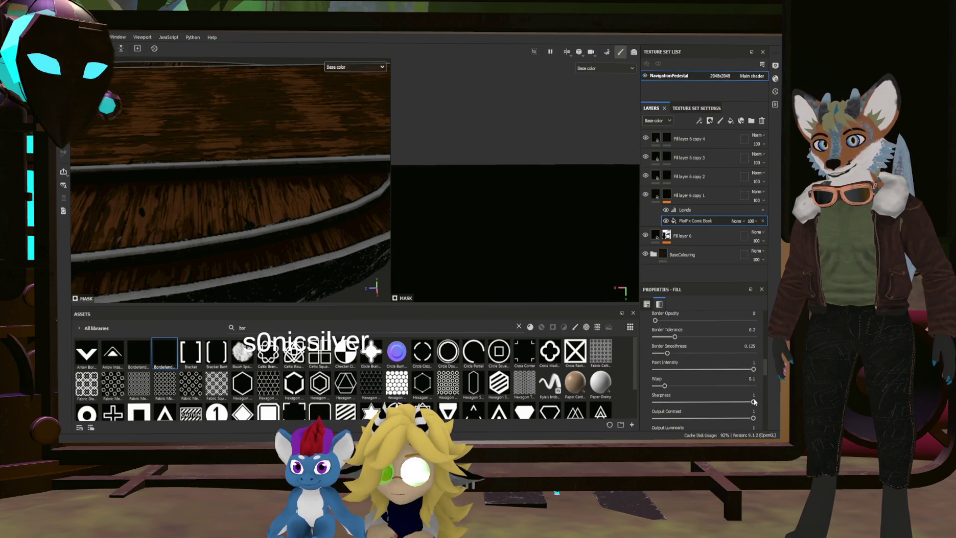
{"action": "left_click_drag", "start_coordinate": [673, 418], "coordinate": [732, 418]}
{"action": "scroll", "coordinate": [732, 418], "scroll_direction": "down", "scroll_amount": 3}
{"action": "mouse_move", "coordinate": [753, 362]}
{"action": "left_mouse_down"}
{"action": "mouse_move", "coordinate": [659, 363]}
{"action": "mouse_move", "coordinate": [705, 366]}
{"action": "mouse_move", "coordinate": [678, 366]}
{"action": "mouse_move", "coordinate": [694, 363]}
{"action": "left_mouse_up"}
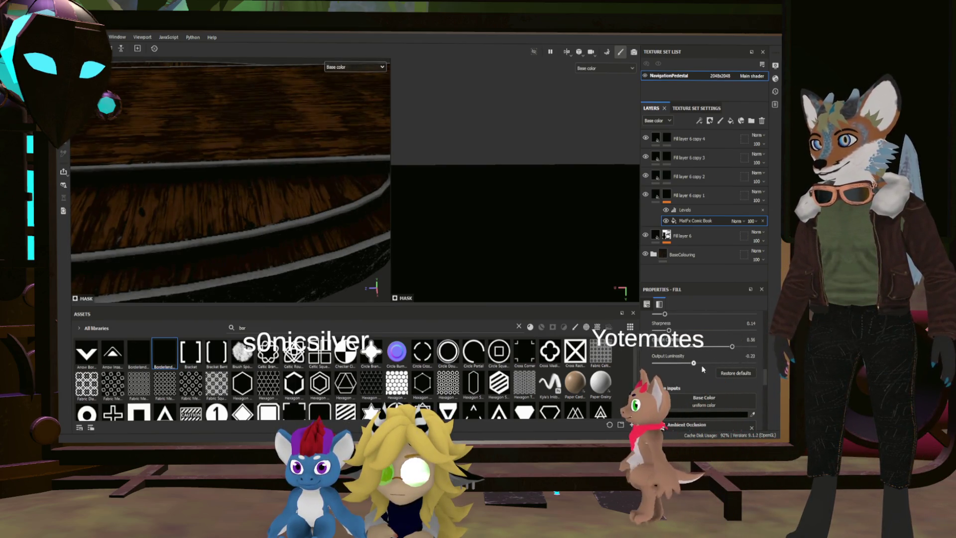
{"action": "scroll", "coordinate": [703, 369], "scroll_direction": "up", "scroll_amount": 5}
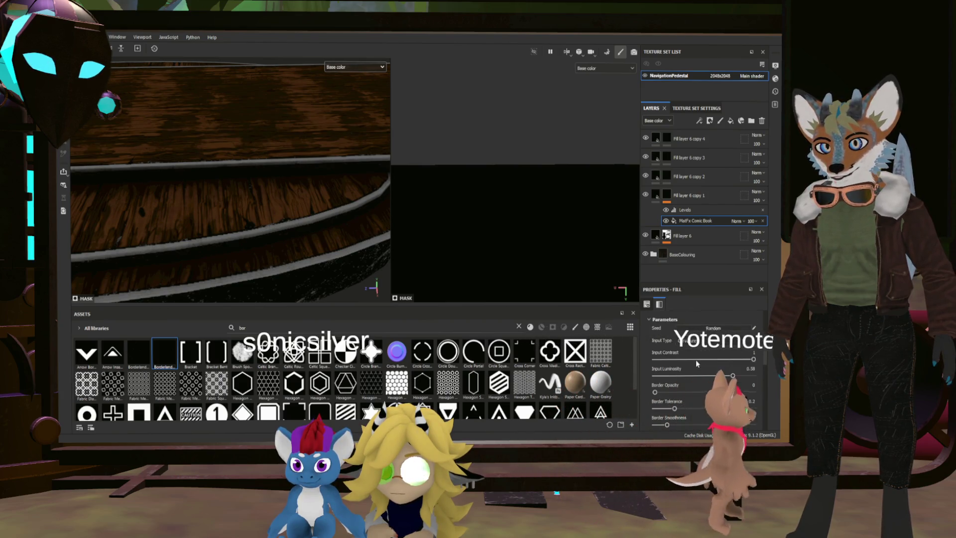
{"action": "scroll", "coordinate": [696, 363], "scroll_direction": "up", "scroll_amount": 2}
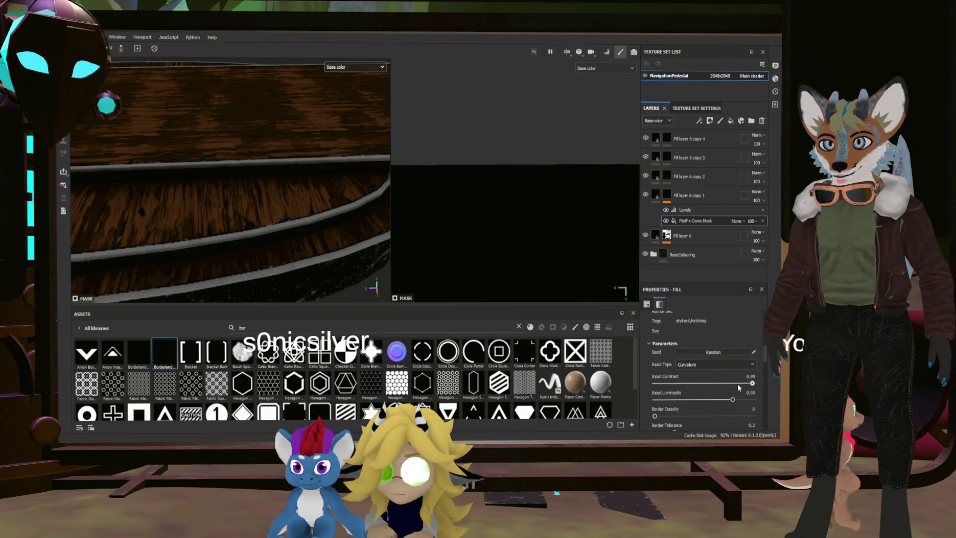
{"action": "left_click_drag", "start_coordinate": [752, 382], "coordinate": [719, 382]}
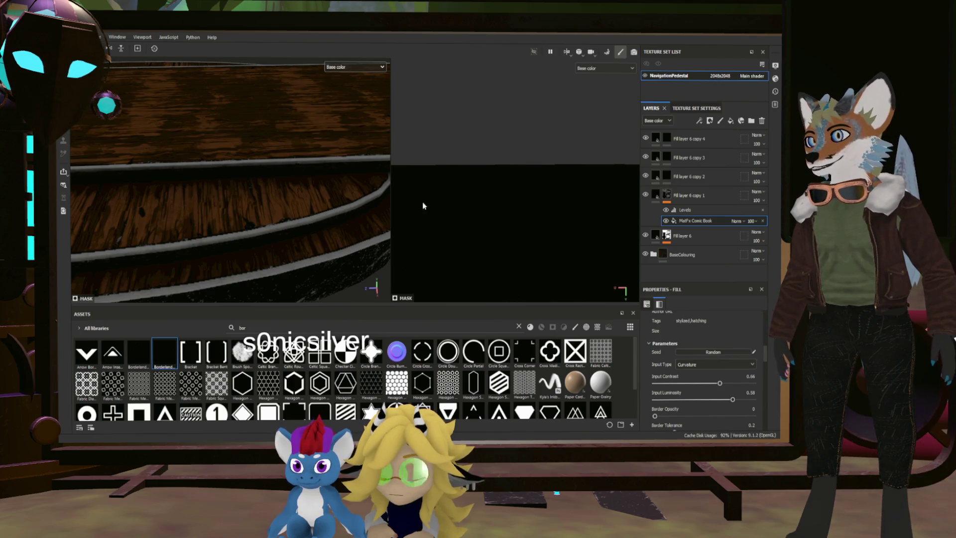
{"action": "mouse_move", "coordinate": [320, 204]}
{"action": "left_mouse_down", "text": "alt"}
{"action": "mouse_move", "coordinate": [252, 153]}
{"action": "mouse_move", "coordinate": [230, 186]}
{"action": "mouse_move", "coordinate": [256, 150]}
{"action": "mouse_move", "coordinate": [245, 218]}
{"action": "mouse_move", "coordinate": [275, 168]}
{"action": "mouse_move", "coordinate": [335, 213]}
{"action": "mouse_move", "coordinate": [260, 230]}
{"action": "mouse_move", "coordinate": [249, 259]}
{"action": "mouse_move", "coordinate": [266, 215]}
{"action": "mouse_move", "coordinate": [256, 234]}
{"action": "mouse_move", "coordinate": [249, 197]}
{"action": "left_mouse_up", "text": "alt"}
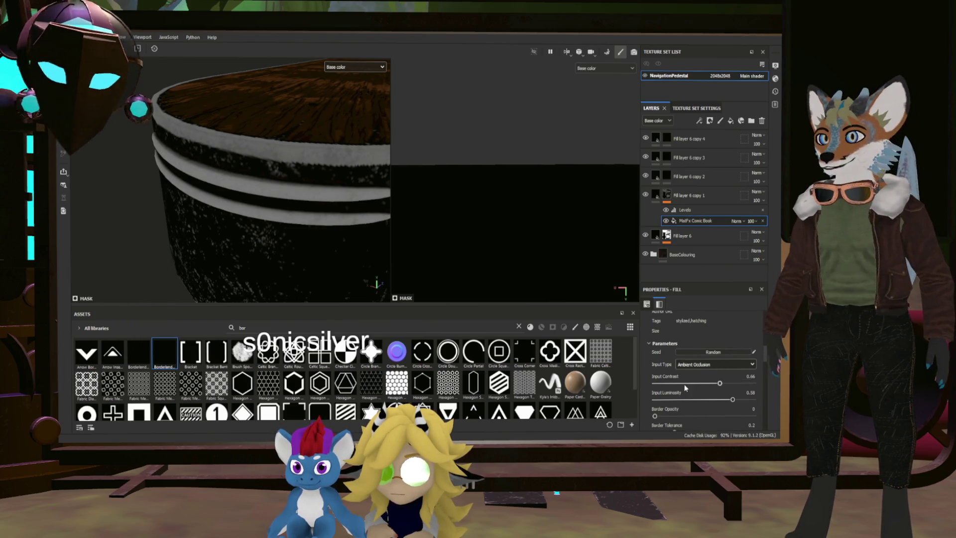
Restore Border Opacity to 1 and inspect the hatching on the pedestal's sides and ledge
{"action": "mouse_move", "coordinate": [699, 415]}
{"action": "left_mouse_down"}
{"action": "mouse_move", "coordinate": [773, 415]}
{"action": "mouse_move", "coordinate": [687, 398]}
{"action": "mouse_move", "coordinate": [709, 398]}
{"action": "mouse_move", "coordinate": [684, 388]}
{"action": "mouse_move", "coordinate": [723, 388]}
{"action": "left_mouse_up"}
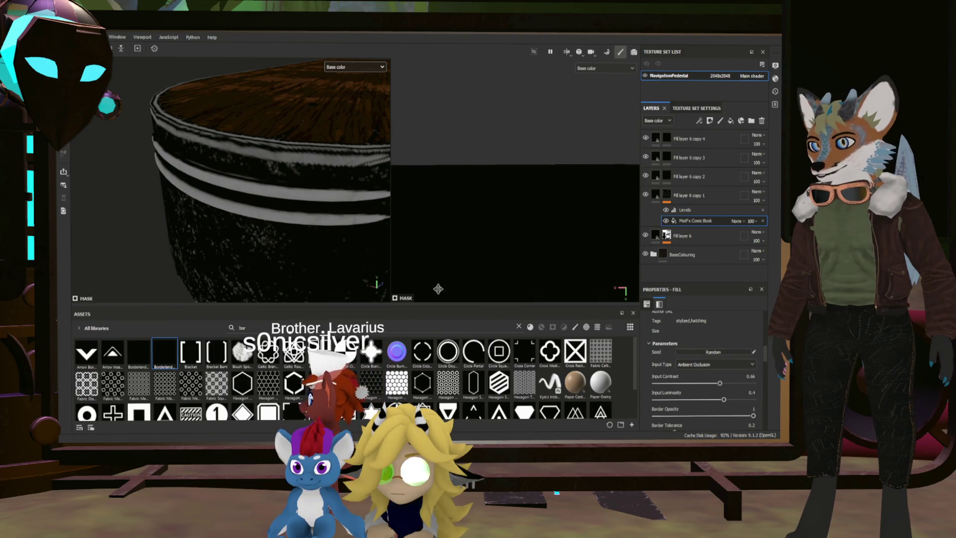
{"action": "middle_click_drag", "start_coordinate": [438, 289], "coordinate": [481, 303]}
{"action": "mouse_move", "coordinate": [481, 303]}
{"action": "left_mouse_down", "text": "alt"}
{"action": "mouse_move", "coordinate": [249, 234]}
{"action": "mouse_move", "coordinate": [394, 197]}
{"action": "left_mouse_up", "text": "alt"}
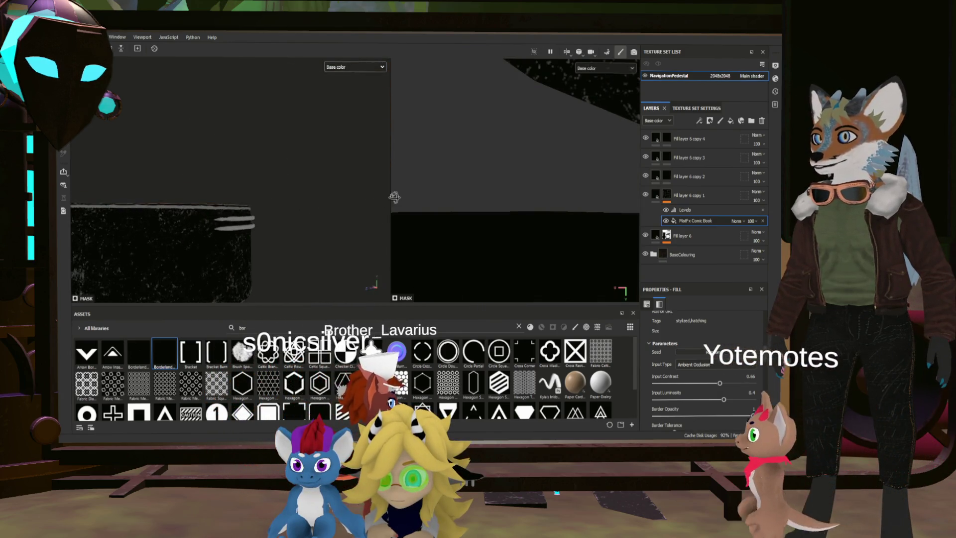
{"action": "mouse_move", "coordinate": [273, 237]}
{"action": "left_mouse_down", "text": "alt"}
{"action": "mouse_move", "coordinate": [402, 252]}
{"action": "mouse_move", "coordinate": [331, 241]}
{"action": "mouse_move", "coordinate": [288, 255]}
{"action": "mouse_move", "coordinate": [321, 270]}
{"action": "mouse_move", "coordinate": [312, 282]}
{"action": "mouse_move", "coordinate": [336, 244]}
{"action": "left_mouse_up", "text": "alt"}
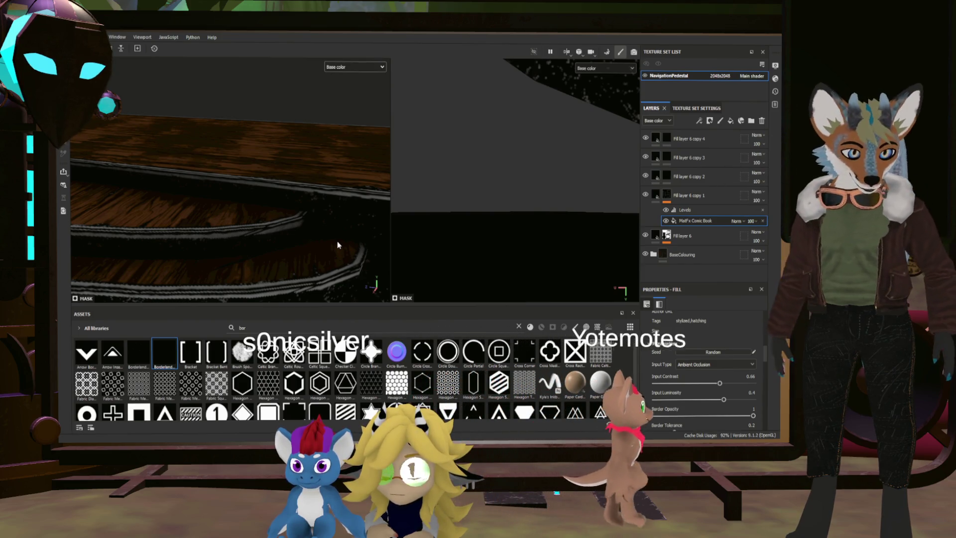
{"action": "mouse_move", "coordinate": [338, 243]}
{"action": "left_mouse_down", "text": "alt"}
{"action": "mouse_move", "coordinate": [316, 255]}
{"action": "mouse_move", "coordinate": [402, 242]}
{"action": "mouse_move", "coordinate": [280, 211]}
{"action": "mouse_move", "coordinate": [324, 216]}
{"action": "mouse_move", "coordinate": [276, 214]}
{"action": "mouse_move", "coordinate": [309, 217]}
{"action": "left_mouse_up", "text": "alt"}
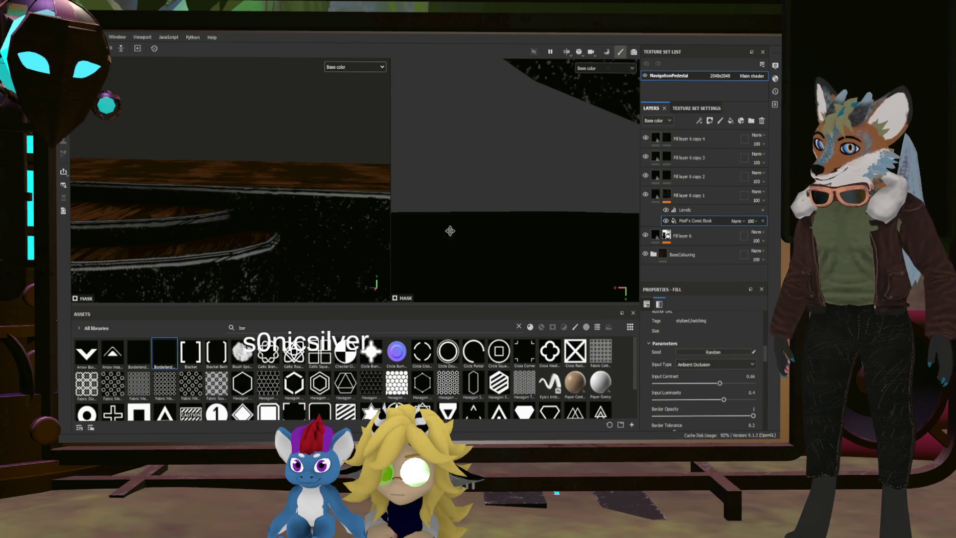
{"action": "left_click", "coordinate": [670, 175]}
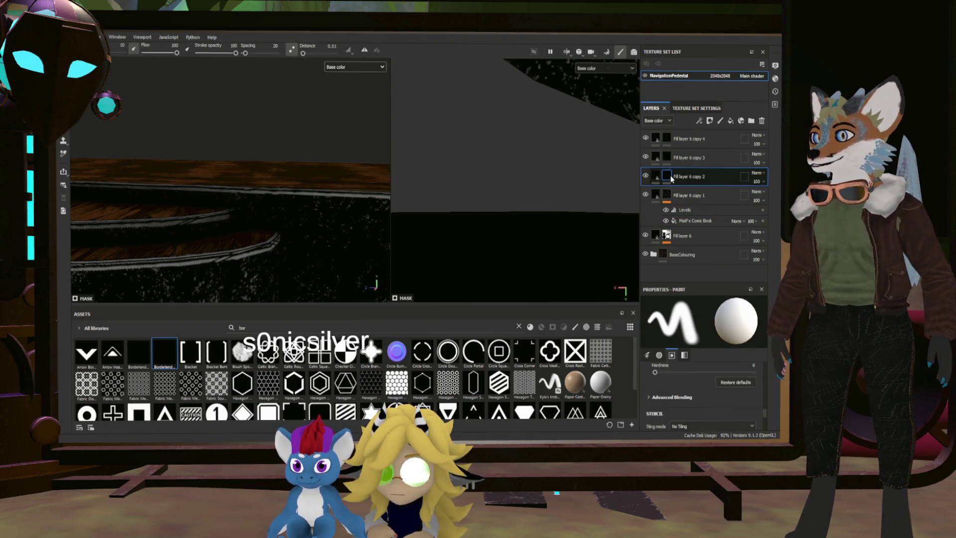
Add a uniform 0.5 grayscale Fill effect to Fill layer 6 copy 2's mask
{"action": "mouse_move", "coordinate": [211, 224]}
{"action": "left_mouse_down", "text": "alt"}
{"action": "mouse_move", "coordinate": [267, 229]}
{"action": "mouse_move", "coordinate": [205, 196]}
{"action": "mouse_move", "coordinate": [235, 224]}
{"action": "mouse_move", "coordinate": [171, 235]}
{"action": "mouse_move", "coordinate": [199, 229]}
{"action": "left_mouse_up", "text": "alt"}
{"action": "scroll", "coordinate": [235, 194], "scroll_direction": "up", "scroll_amount": 5}
{"action": "scroll", "coordinate": [235, 194], "scroll_direction": "down", "scroll_amount": 5}
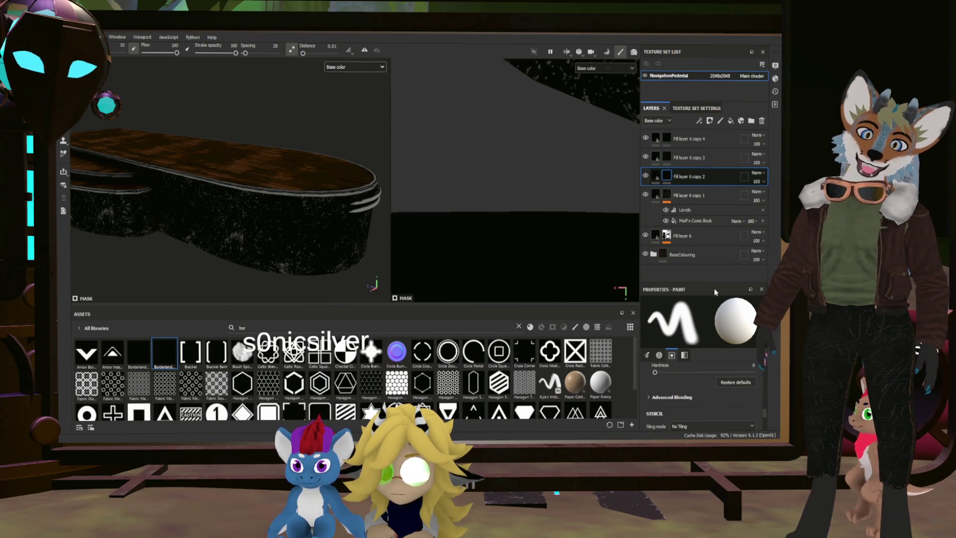
{"action": "key", "text": "ctrl+v"}
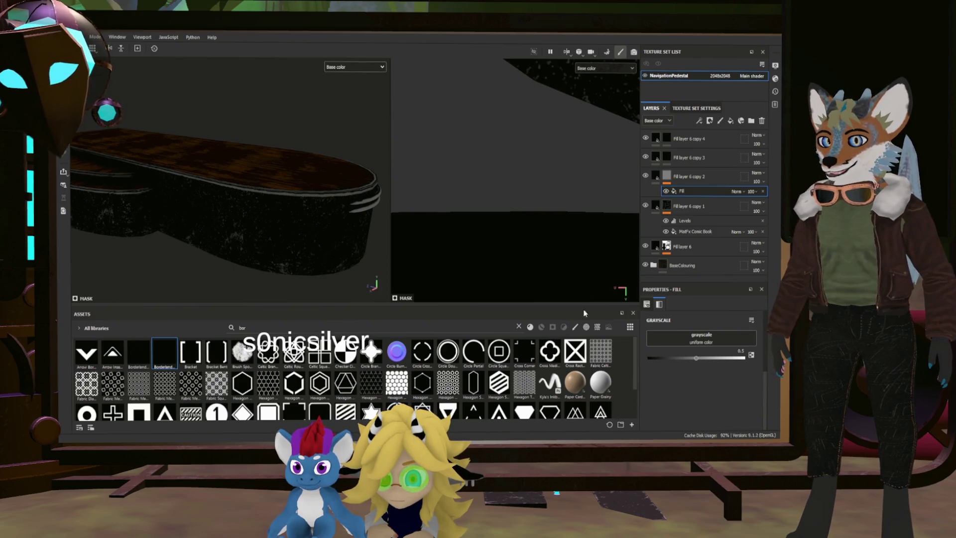
Filter the asset library to textures and assign World Space Normals as the fill's source
{"action": "left_click", "coordinate": [542, 327]}
{"action": "left_click", "coordinate": [529, 328]}
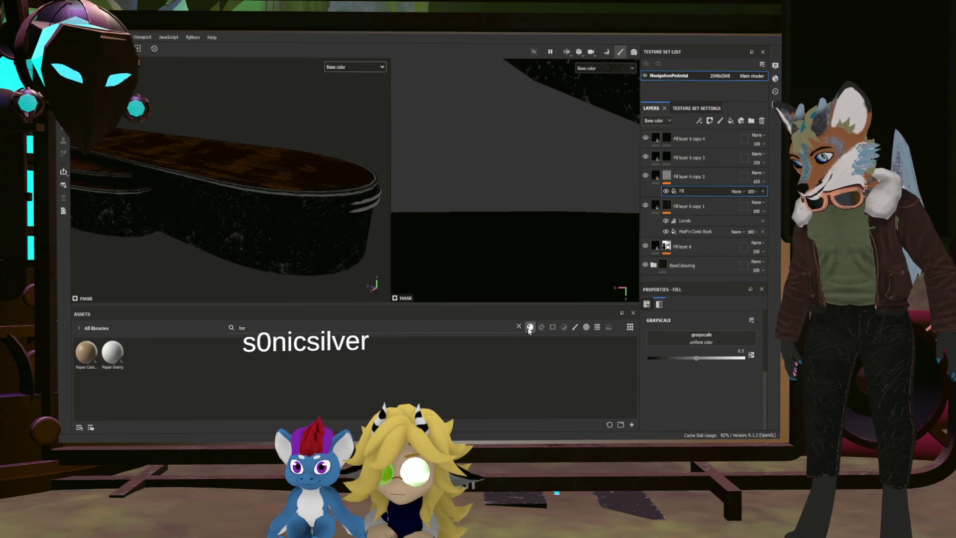
{"action": "left_click", "coordinate": [585, 328]}
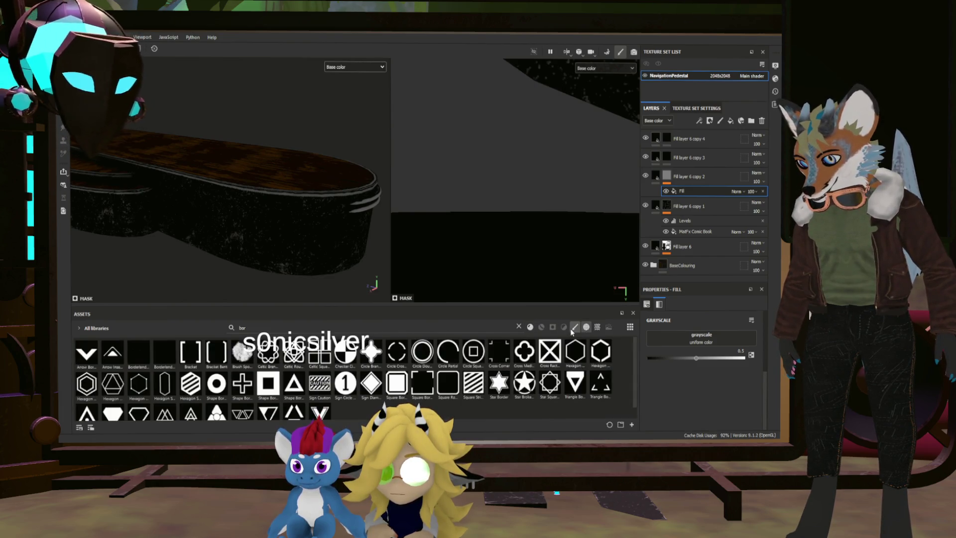
{"action": "left_click", "coordinate": [596, 326]}
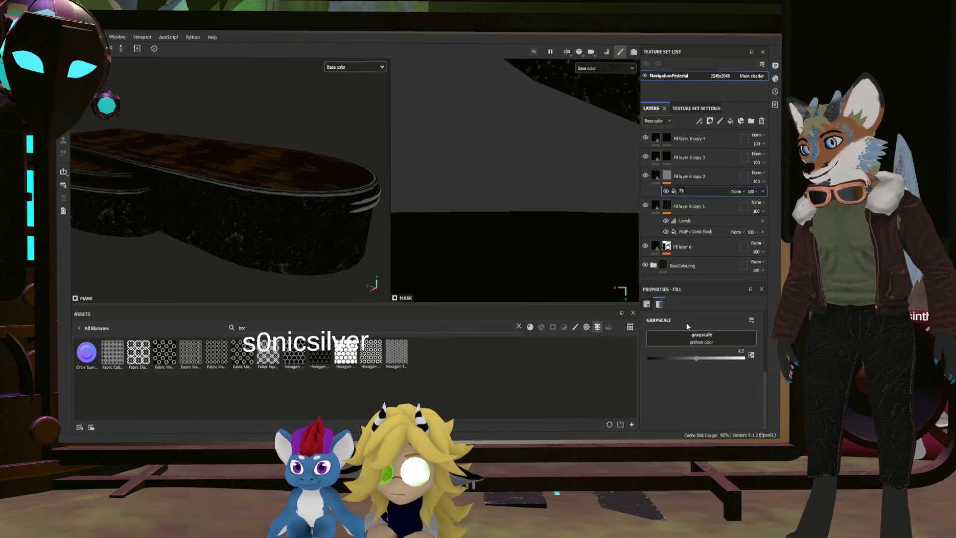
{"action": "left_click", "coordinate": [576, 249]}
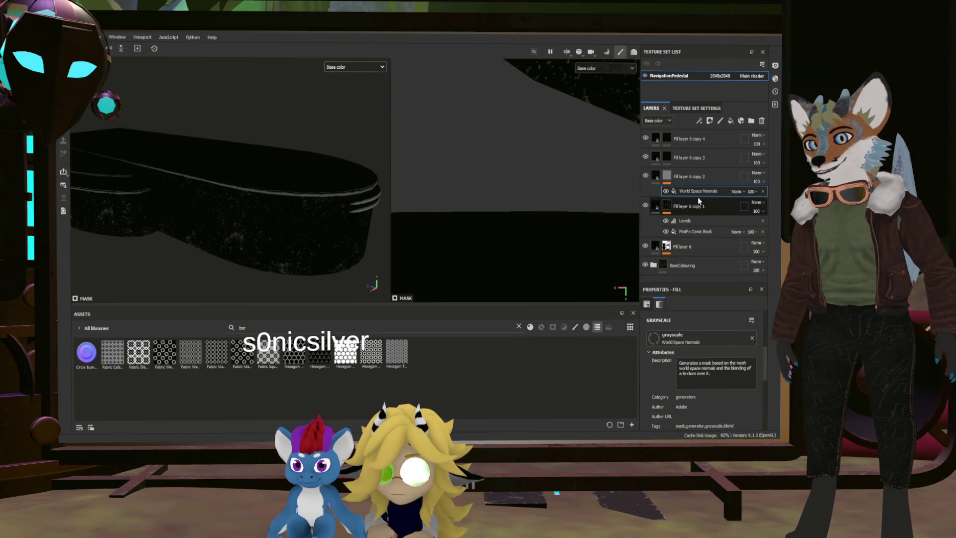
Swap World Space Normals for a Curvature generator at Global Balance 0.59, Global Contrast 1
{"action": "key", "text": "ctrl+z"}
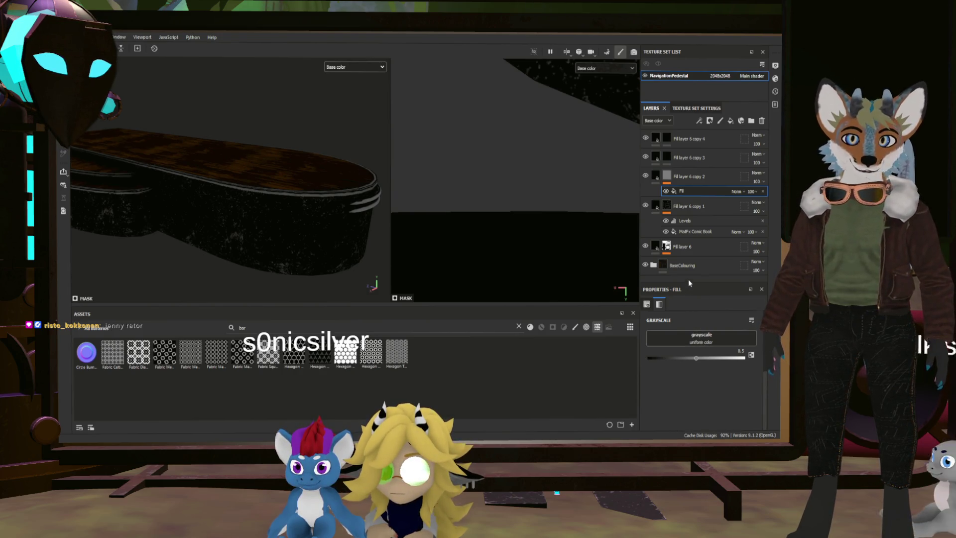
{"action": "key", "text": "ctrl+z"}
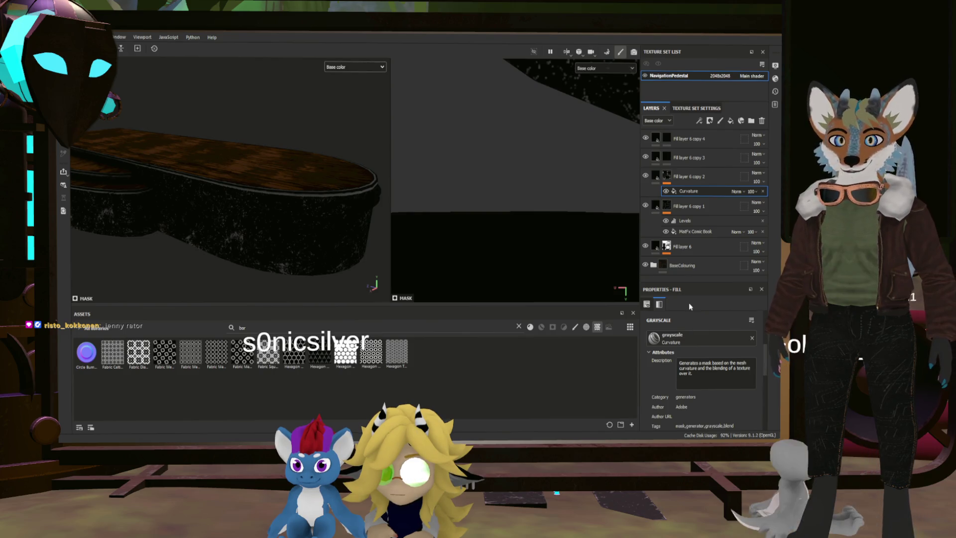
{"action": "scroll", "coordinate": [707, 348], "scroll_direction": "down", "scroll_amount": 3}
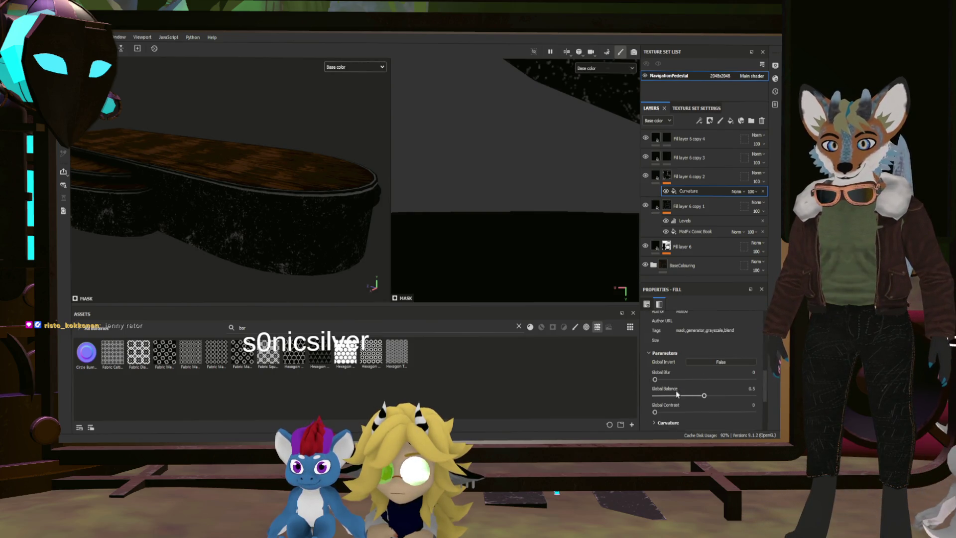
{"action": "mouse_move", "coordinate": [704, 395]}
{"action": "left_mouse_down"}
{"action": "mouse_move", "coordinate": [728, 394]}
{"action": "mouse_move", "coordinate": [665, 389]}
{"action": "left_mouse_up"}
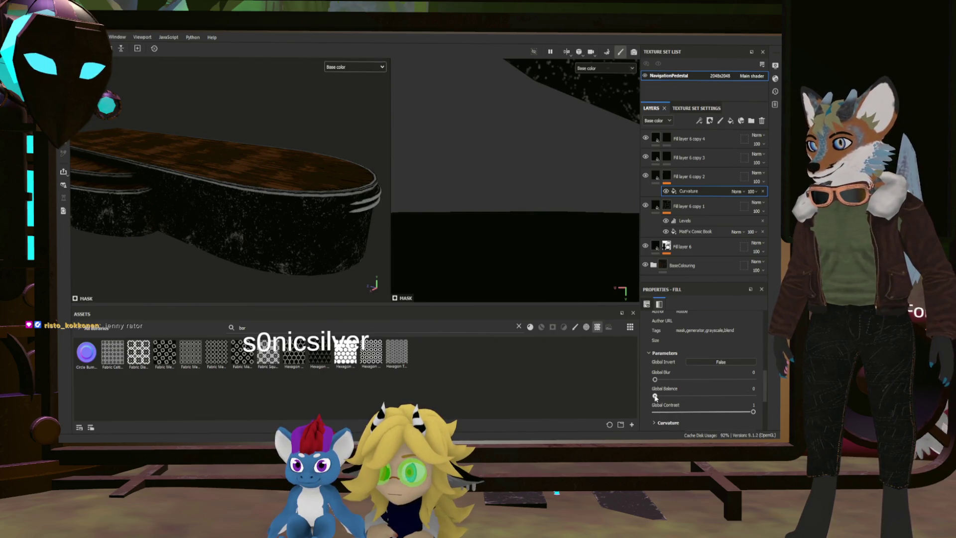
{"action": "mouse_move", "coordinate": [661, 395]}
{"action": "left_mouse_down"}
{"action": "mouse_move", "coordinate": [690, 394]}
{"action": "mouse_move", "coordinate": [660, 395]}
{"action": "mouse_move", "coordinate": [663, 372]}
{"action": "left_mouse_up"}
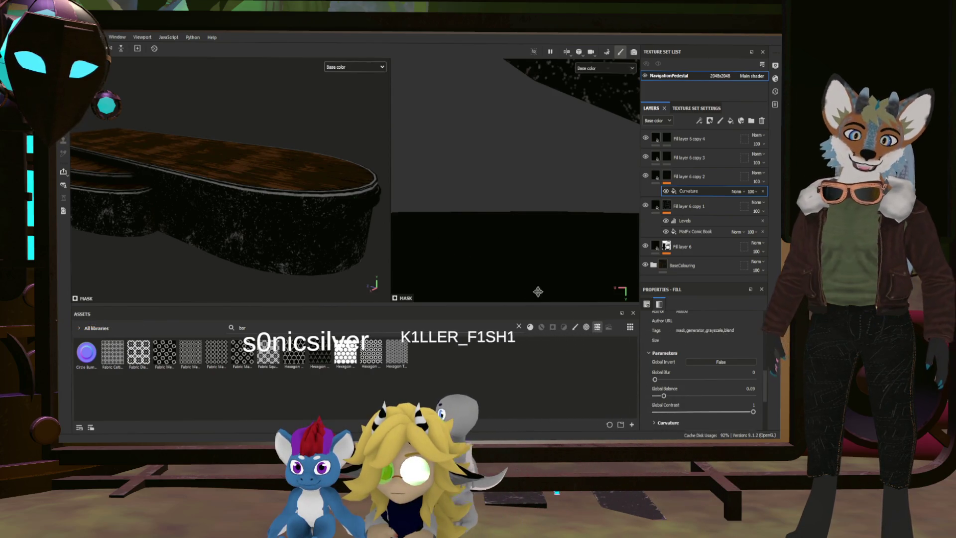
Hide Fill layer 6 copy 1 and add a Subtract-blended Paint effect to copy 2's mask
{"action": "left_click", "coordinate": [655, 177]}
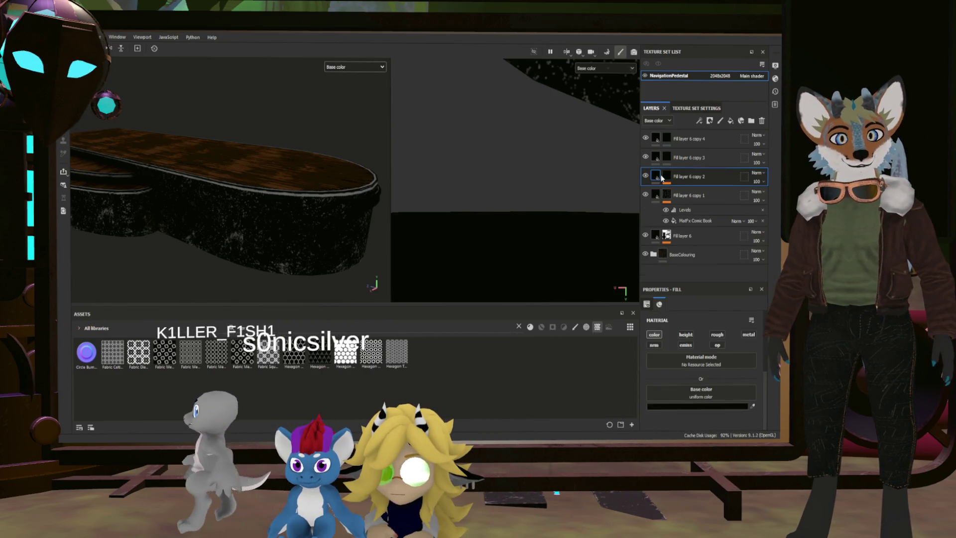
{"action": "left_click", "coordinate": [645, 194]}
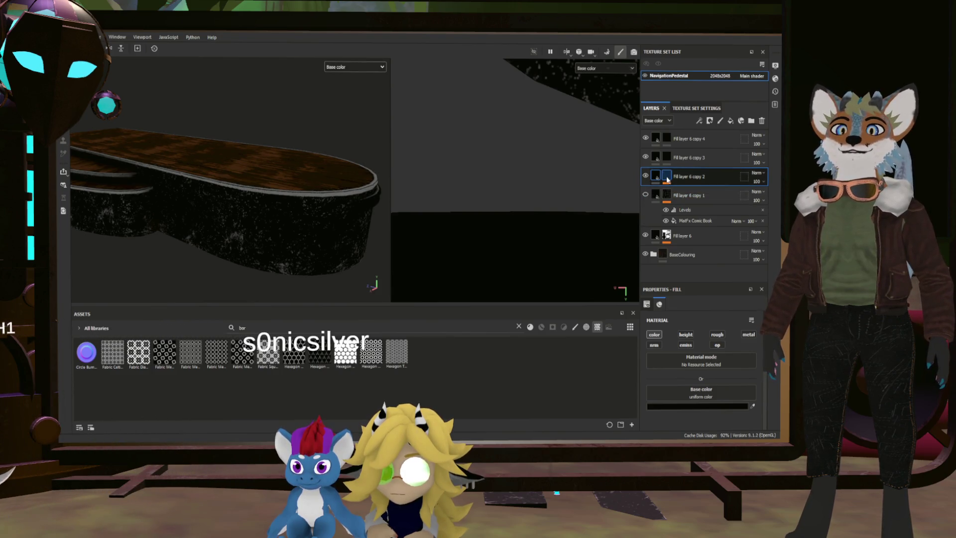
{"action": "left_click", "coordinate": [666, 177]}
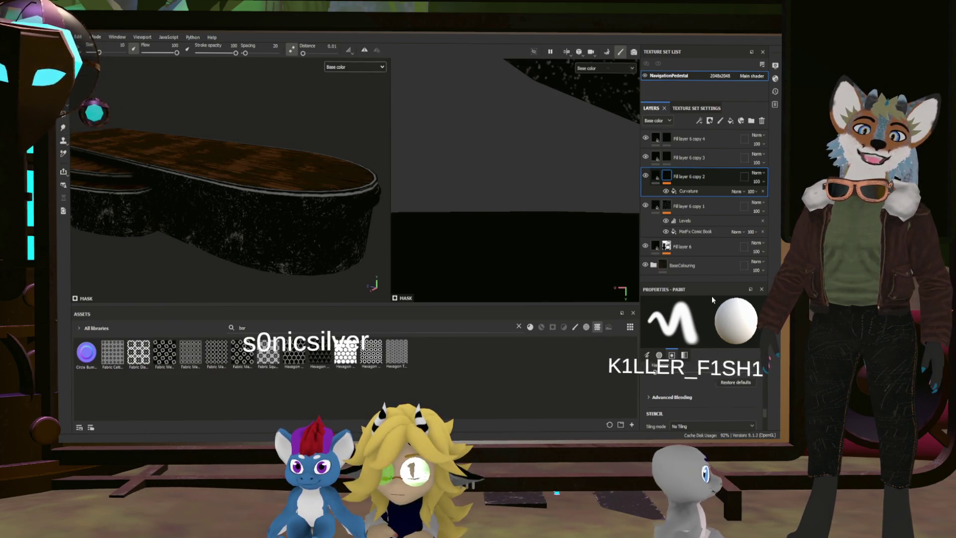
{"action": "key", "text": "ctrl+y"}
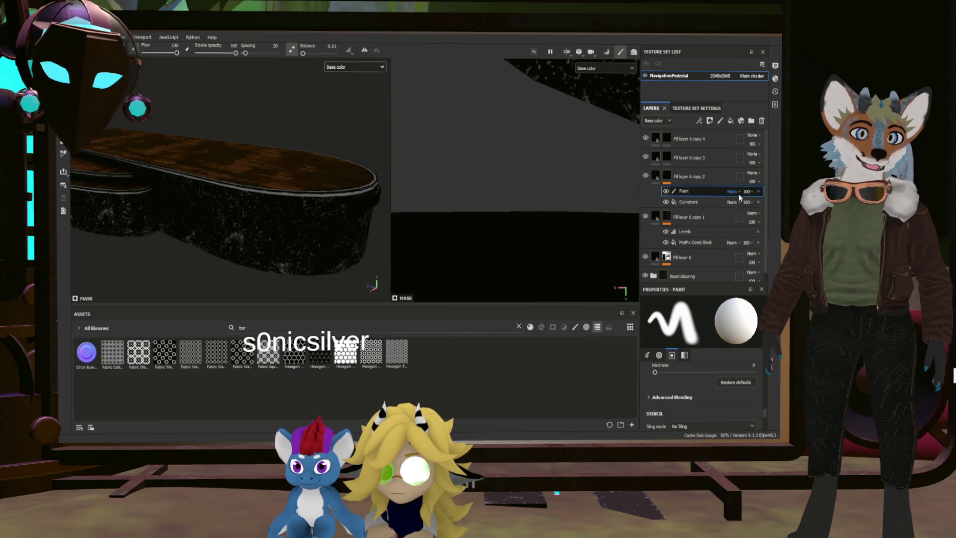
{"action": "left_click", "coordinate": [746, 276]}
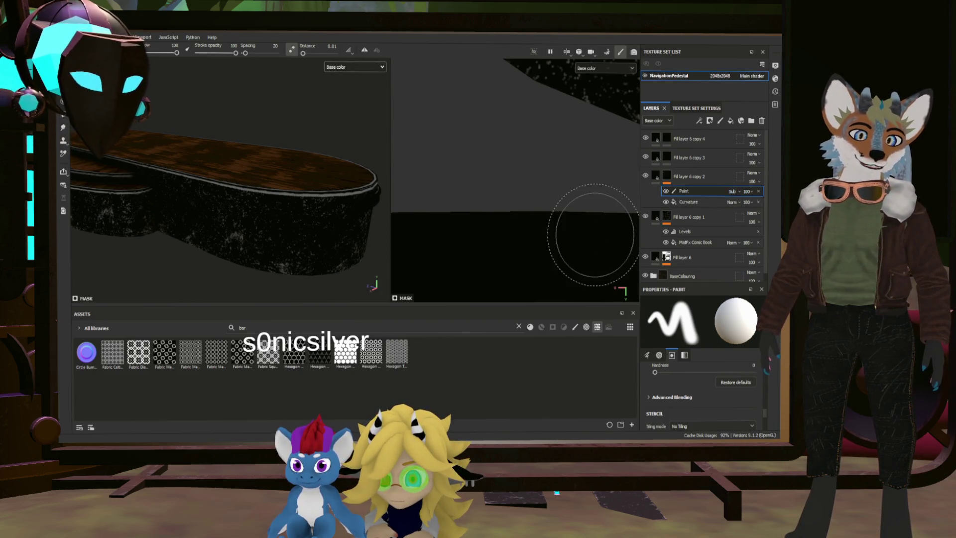
{"action": "scroll", "coordinate": [506, 188], "scroll_direction": "down", "scroll_amount": 5}
{"action": "scroll", "coordinate": [498, 175], "scroll_direction": "down", "scroll_amount": 3}
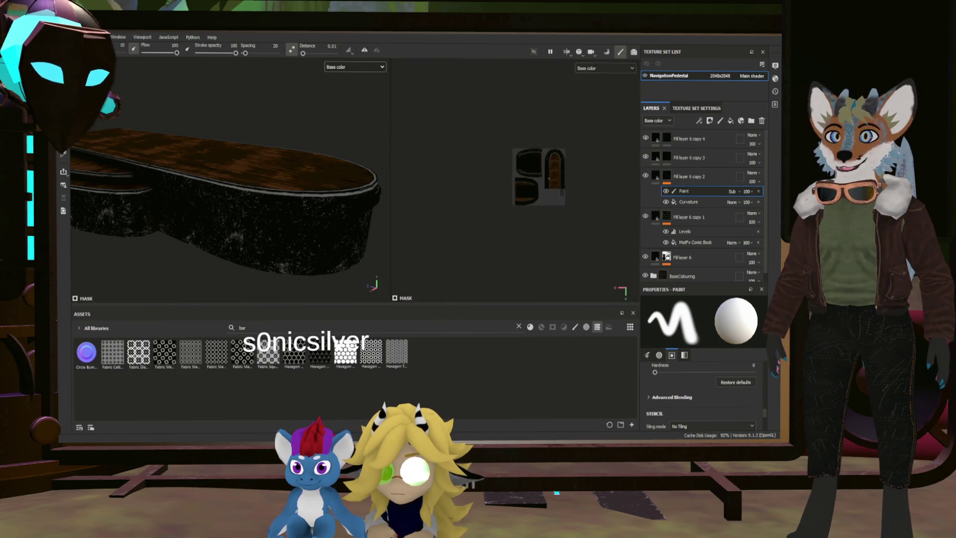
{"action": "scroll", "coordinate": [505, 179], "scroll_direction": "up", "scroll_amount": 5}
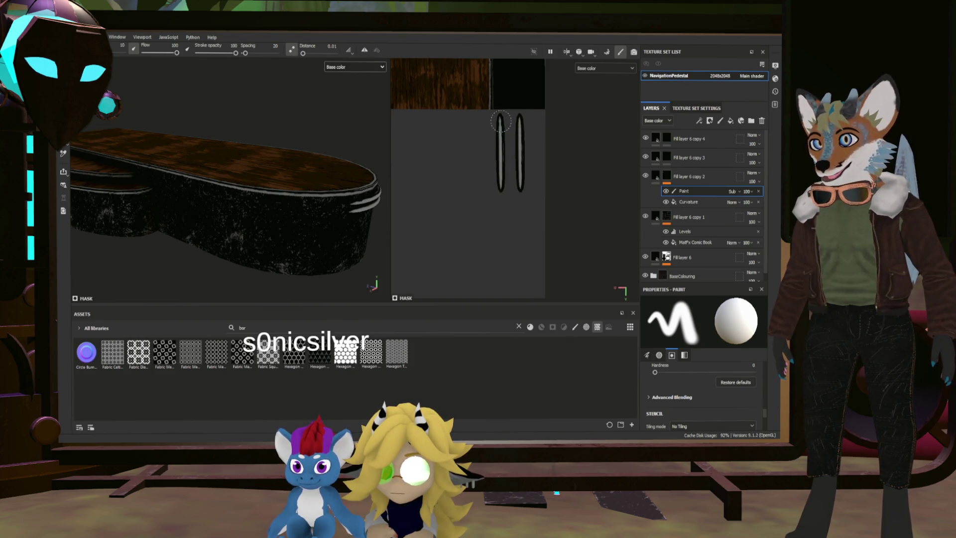
{"action": "scroll", "coordinate": [498, 149], "scroll_direction": "down", "scroll_amount": 3}
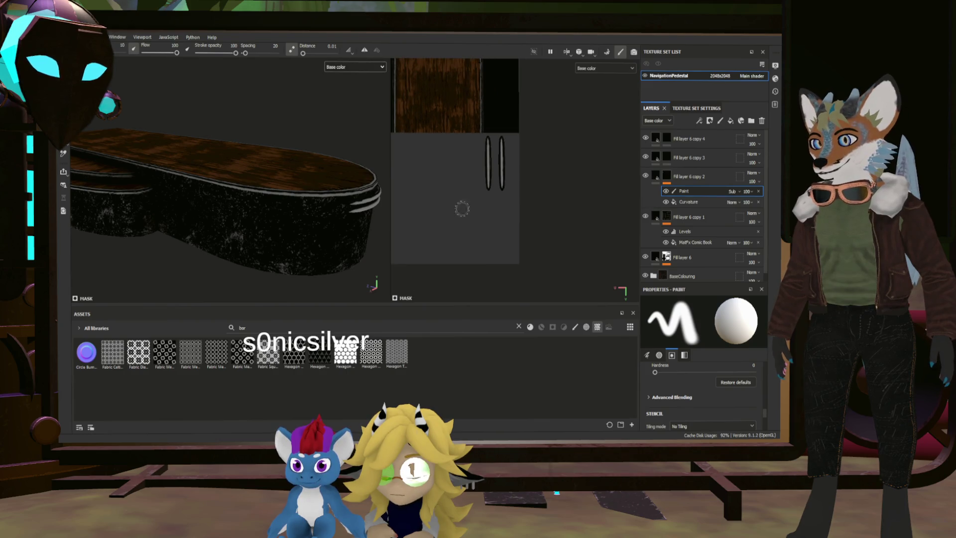
Orbit around the pedestal to inspect the result from its wooden top and lower sides
{"action": "mouse_move", "coordinate": [367, 279]}
{"action": "left_mouse_down", "text": "alt"}
{"action": "mouse_move", "coordinate": [297, 188]}
{"action": "mouse_move", "coordinate": [264, 200]}
{"action": "mouse_move", "coordinate": [163, 188]}
{"action": "mouse_move", "coordinate": [304, 200]}
{"action": "left_mouse_up", "text": "alt"}
{"action": "mouse_move", "coordinate": [304, 200]}
{"action": "right_mouse_down", "text": "alt"}
{"action": "mouse_move", "coordinate": [316, 135]}
{"action": "mouse_move", "coordinate": [315, 169]}
{"action": "mouse_move", "coordinate": [338, 151]}
{"action": "mouse_move", "coordinate": [299, 157]}
{"action": "right_mouse_up", "text": "alt"}
{"action": "mouse_move", "coordinate": [298, 157]}
{"action": "left_mouse_down", "text": "alt"}
{"action": "mouse_move", "coordinate": [320, 166]}
{"action": "mouse_move", "coordinate": [309, 191]}
{"action": "mouse_move", "coordinate": [288, 198]}
{"action": "mouse_move", "coordinate": [303, 187]}
{"action": "mouse_move", "coordinate": [339, 194]}
{"action": "mouse_move", "coordinate": [332, 127]}
{"action": "mouse_move", "coordinate": [375, 231]}
{"action": "mouse_move", "coordinate": [266, 213]}
{"action": "mouse_move", "coordinate": [279, 249]}
{"action": "mouse_move", "coordinate": [277, 234]}
{"action": "mouse_move", "coordinate": [355, 171]}
{"action": "left_mouse_up", "text": "alt"}
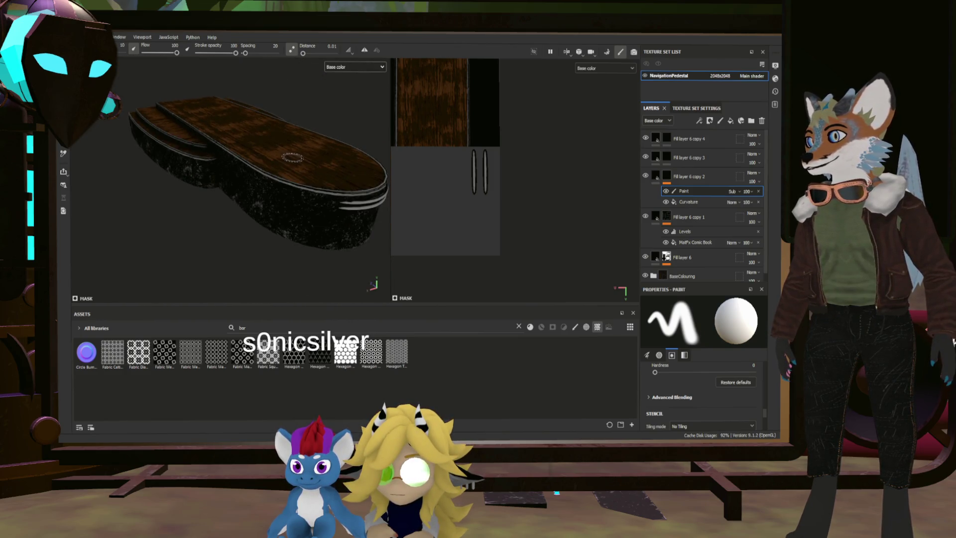
{"action": "scroll", "coordinate": [354, 172], "scroll_direction": "down", "scroll_amount": 5}
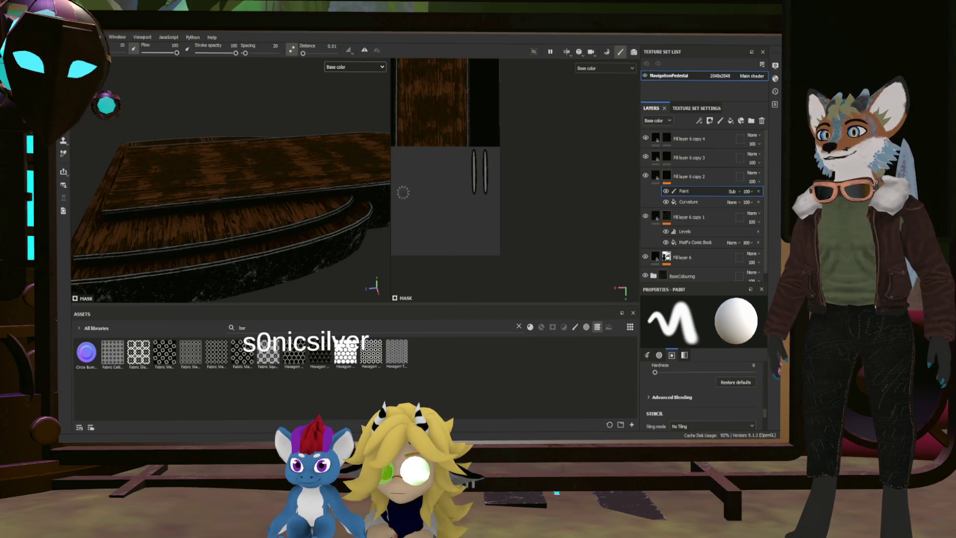
{"action": "left_click_drag", "start_coordinate": [240, 187], "coordinate": [399, 211], "text": "alt"}
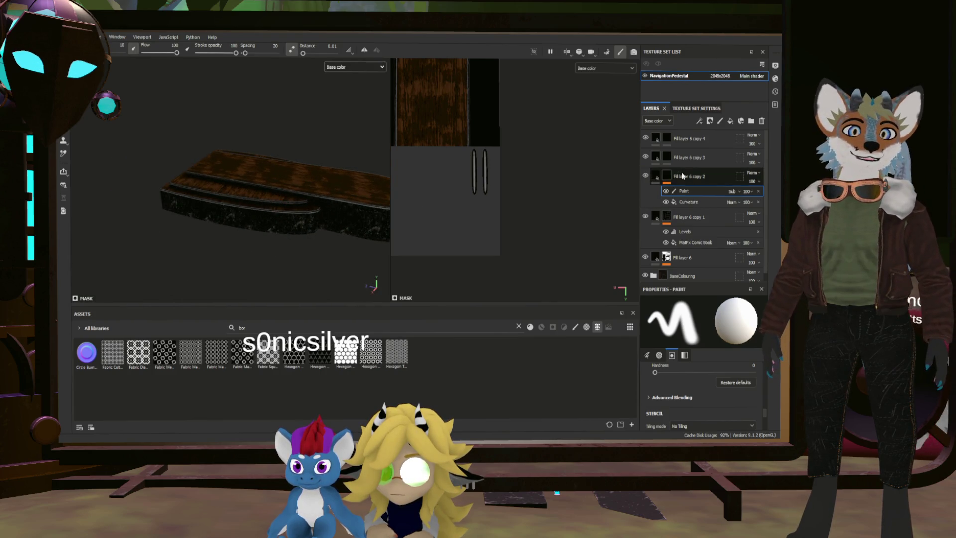
Delete Fill layer 6 copy 3 and select the mask of Fill layer 6 copy 4
{"action": "left_click", "coordinate": [722, 155]}
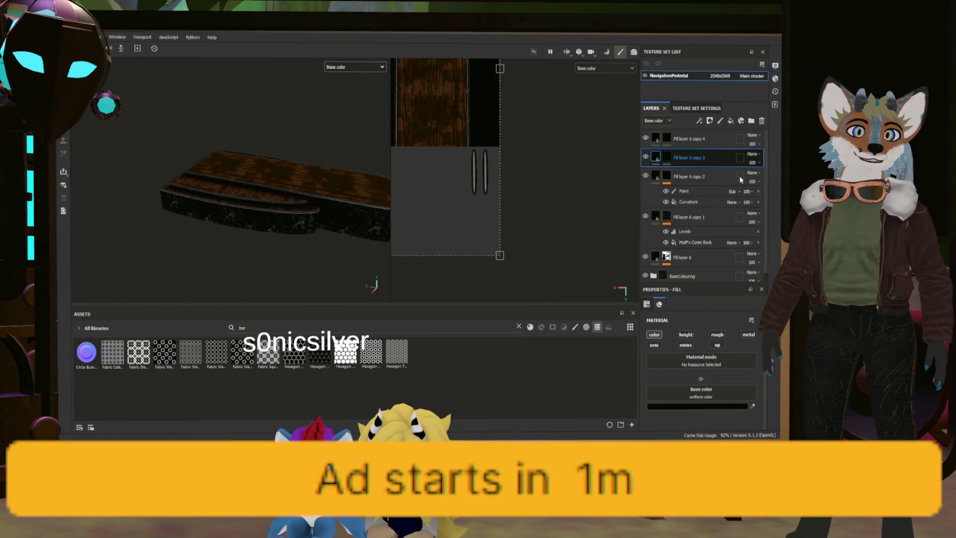
{"action": "left_click", "coordinate": [761, 121]}
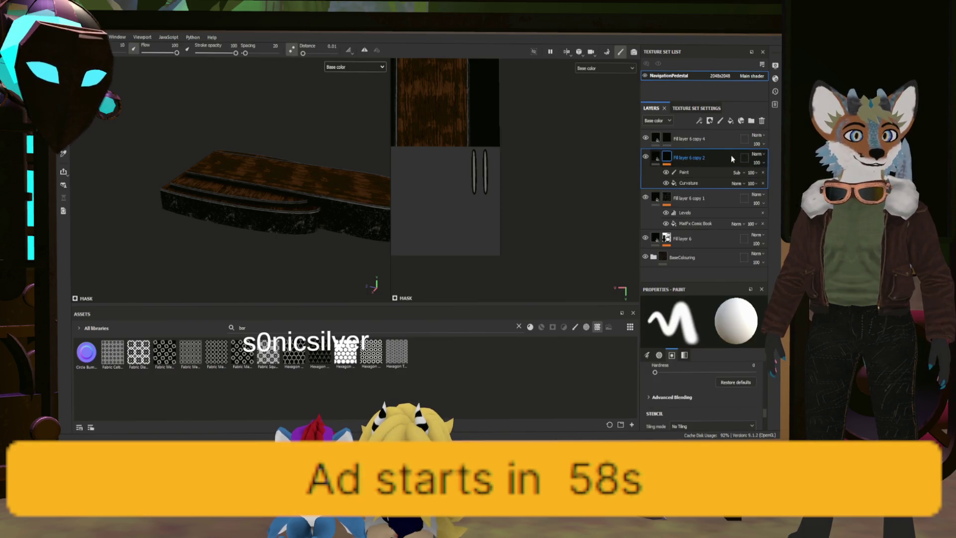
{"action": "left_click", "coordinate": [660, 138]}
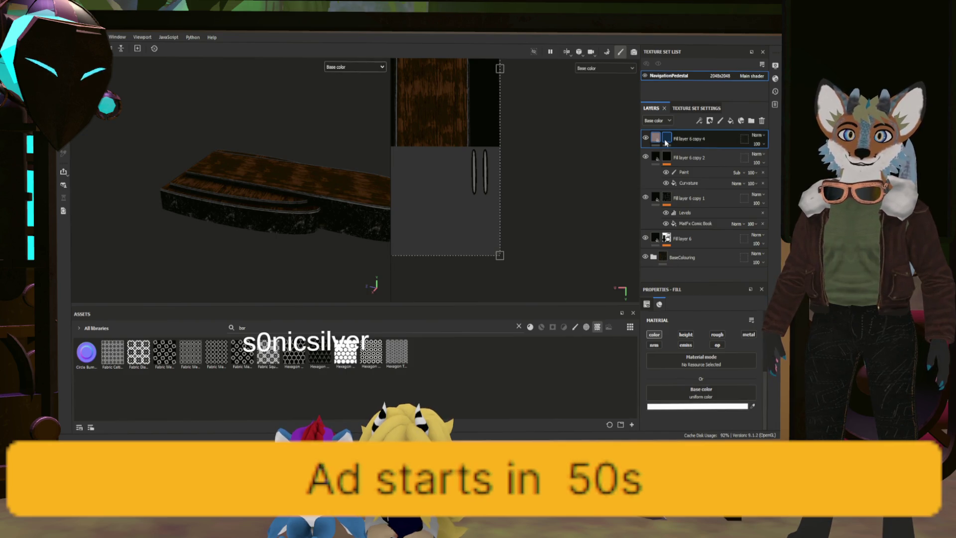
{"action": "left_click", "coordinate": [666, 138]}
{"action": "scroll", "coordinate": [363, 189], "scroll_direction": "up", "scroll_amount": 3}
{"action": "scroll", "coordinate": [363, 189], "scroll_direction": "up", "scroll_amount": 5}
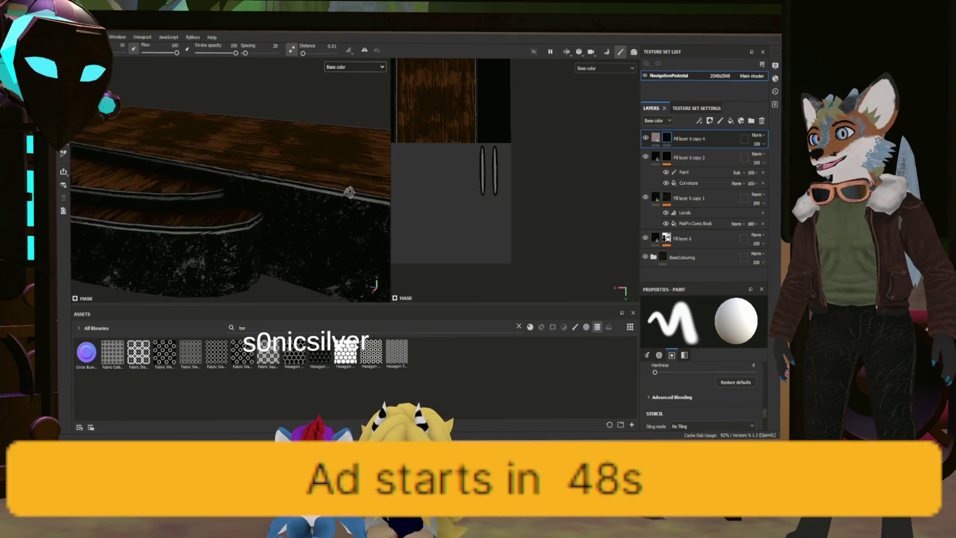
Set Lazy Mouse Distance to 1.43 and the brush to size 4.33, hardness 0.12
{"action": "scroll", "coordinate": [297, 208], "scroll_direction": "down", "scroll_amount": 5}
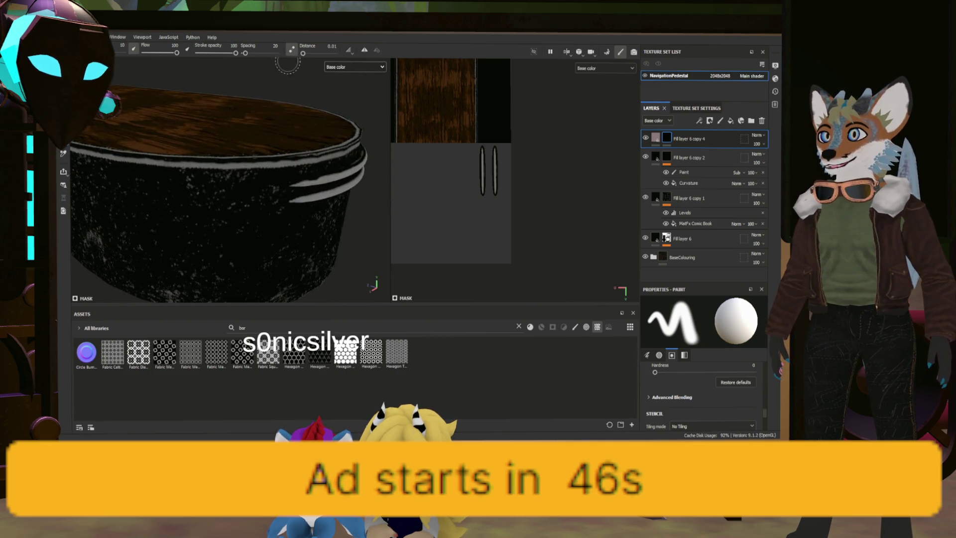
{"action": "left_click_drag", "start_coordinate": [303, 53], "coordinate": [305, 54]}
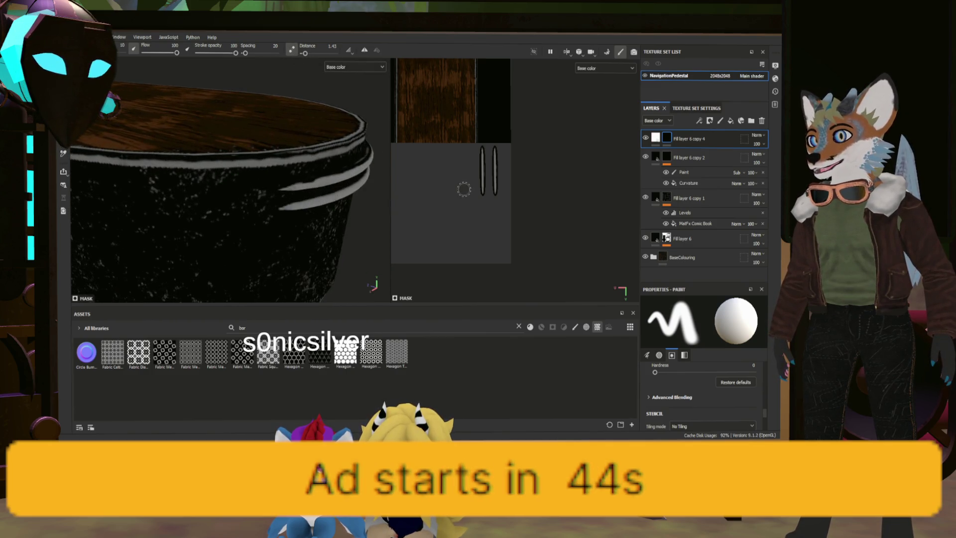
{"action": "scroll", "coordinate": [486, 164], "scroll_direction": "up", "scroll_amount": 5}
{"action": "right_click_drag", "start_coordinate": [487, 154], "coordinate": [485, 154], "text": "ctrl"}
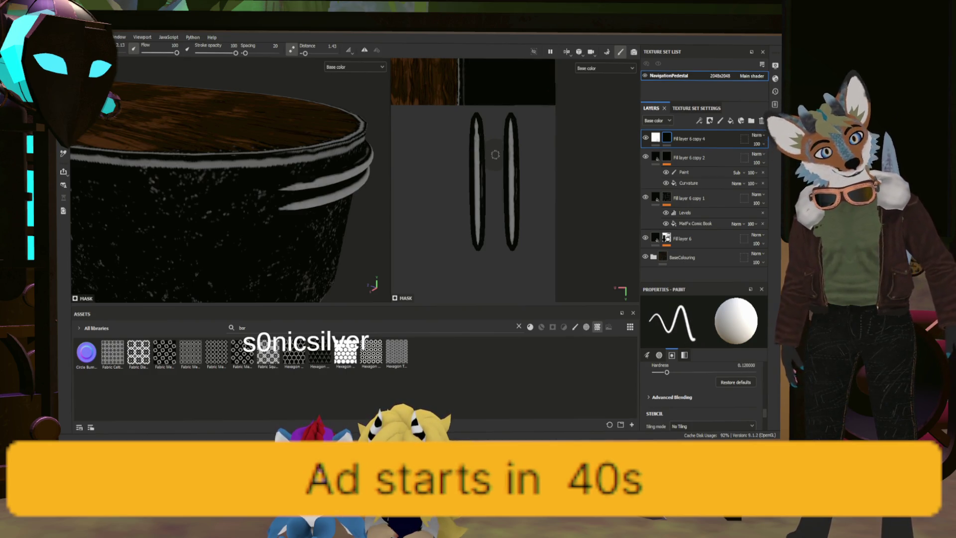
Paint white highlight strokes down the left and right rim stripes, redoing the right one
{"action": "left_click_drag", "start_coordinate": [476, 116], "coordinate": [473, 185]}
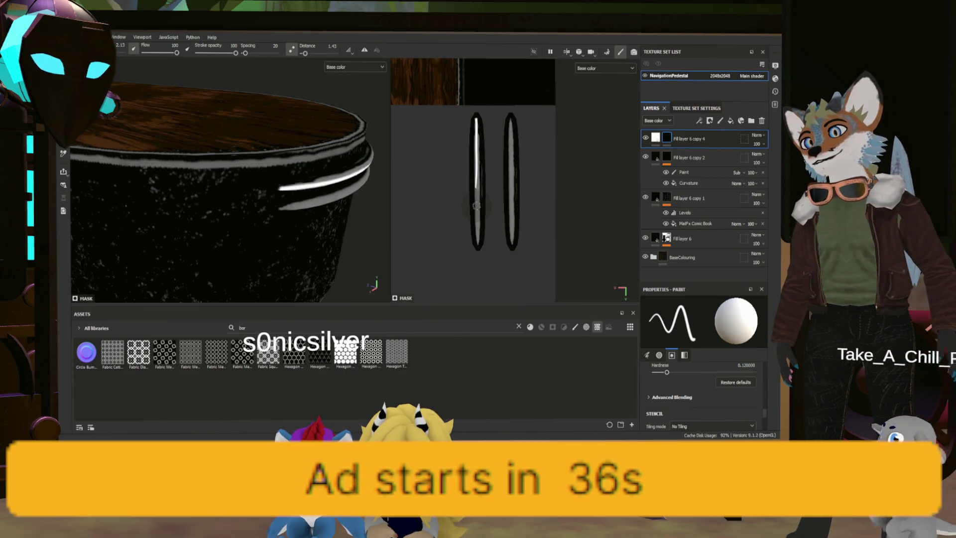
{"action": "left_click_drag", "start_coordinate": [510, 117], "coordinate": [506, 191]}
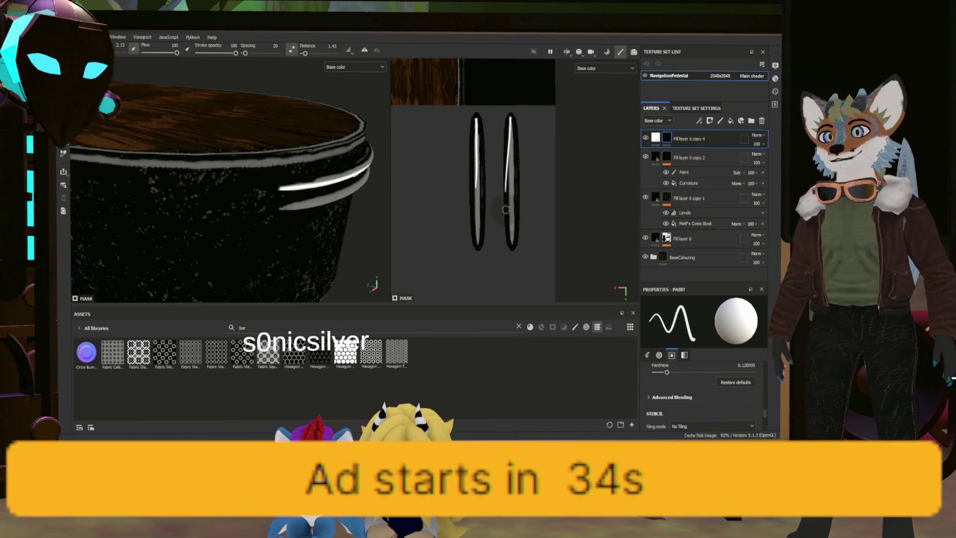
{"action": "key", "text": "ctrl+z"}
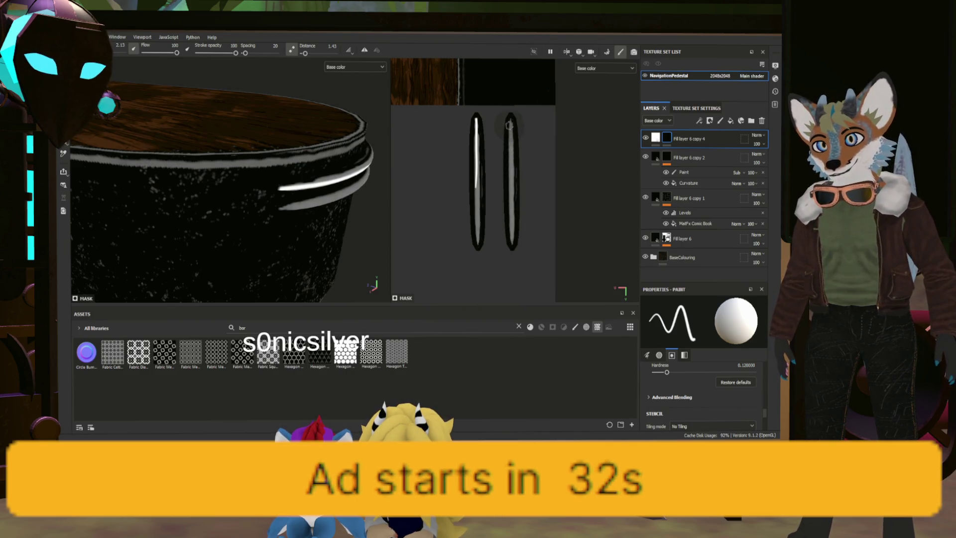
{"action": "left_click_drag", "start_coordinate": [509, 157], "coordinate": [511, 228]}
{"action": "key", "text": "ctrl+z"}
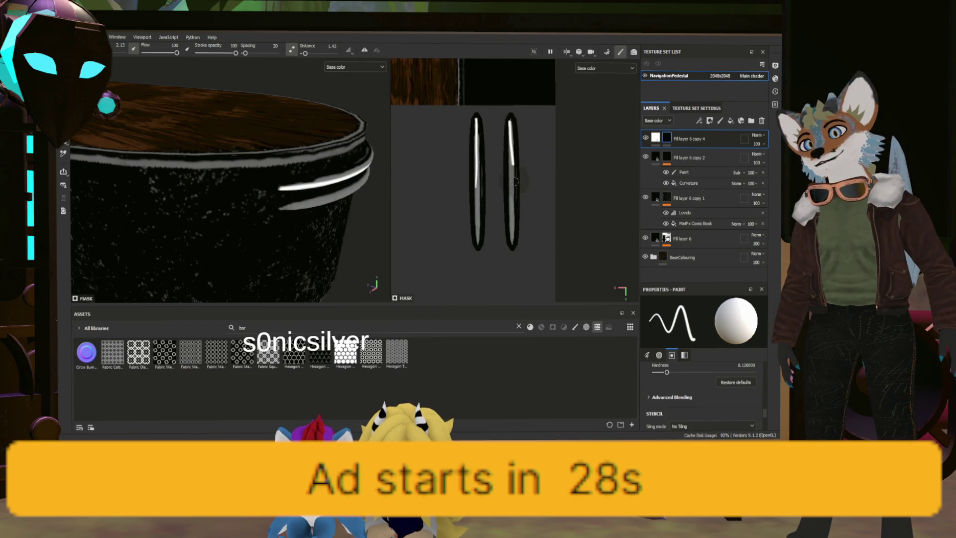
{"action": "left_click_drag", "start_coordinate": [510, 172], "coordinate": [511, 219]}
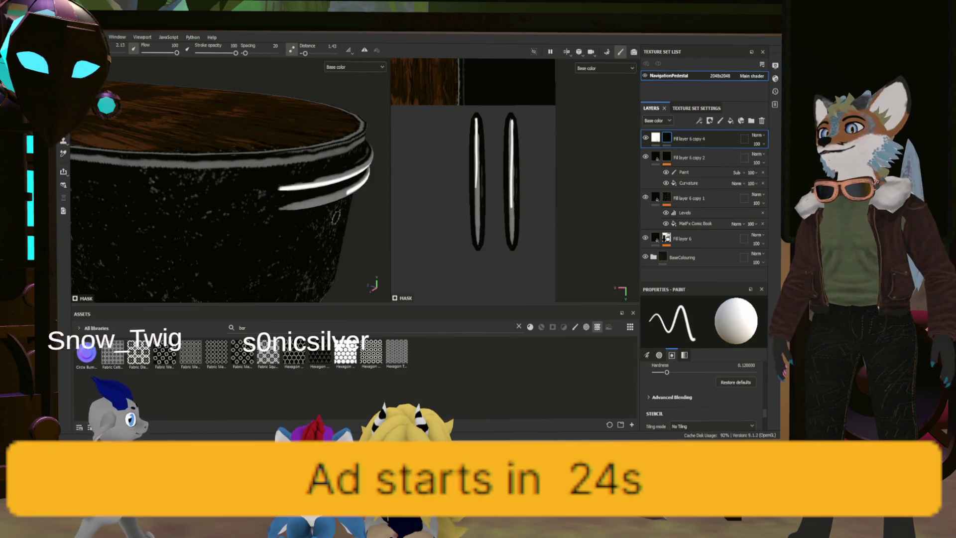
Replace the last stroke with a white line along the lower right stripe
{"action": "scroll", "coordinate": [210, 206], "scroll_direction": "up", "scroll_amount": 3}
{"action": "scroll", "coordinate": [210, 205], "scroll_direction": "down", "scroll_amount": 3}
{"action": "left_click_drag", "start_coordinate": [210, 205], "coordinate": [312, 222], "text": "alt"}
{"action": "key", "text": "ctrl+z"}
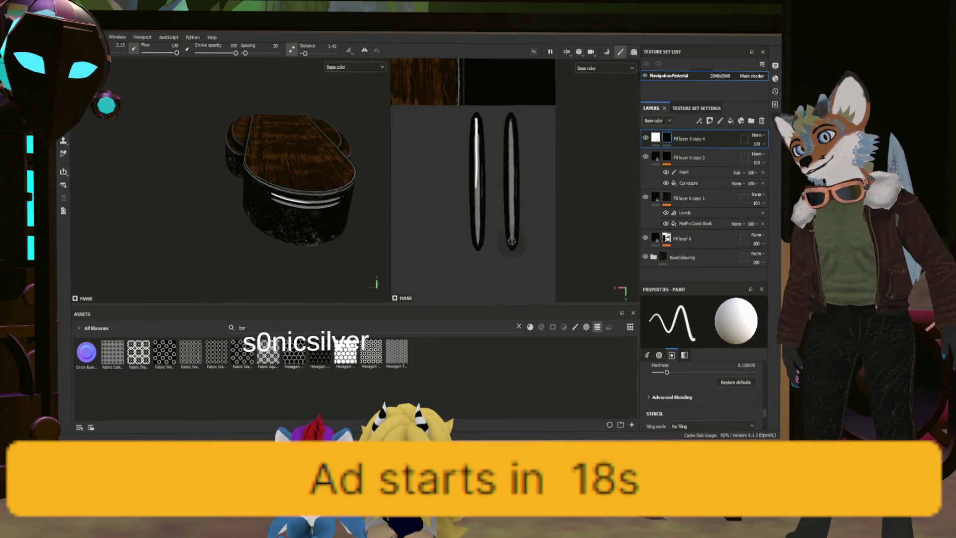
{"action": "left_click_drag", "start_coordinate": [512, 246], "coordinate": [511, 192]}
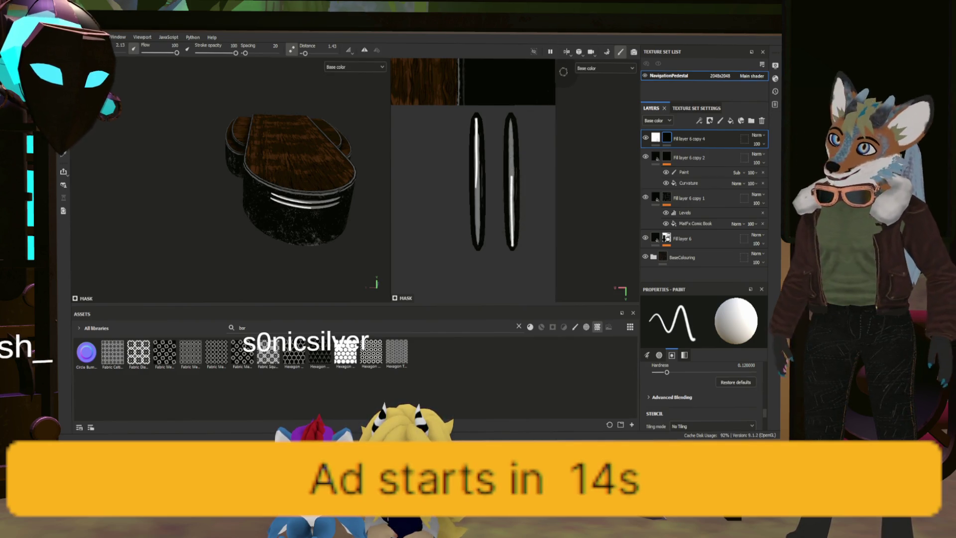
{"action": "scroll", "coordinate": [280, 213], "scroll_direction": "up", "scroll_amount": 4}
{"action": "mouse_move", "coordinate": [281, 213]}
{"action": "left_mouse_down", "text": "alt"}
{"action": "mouse_move", "coordinate": [367, 220]}
{"action": "mouse_move", "coordinate": [192, 192]}
{"action": "mouse_move", "coordinate": [214, 219]}
{"action": "mouse_move", "coordinate": [318, 230]}
{"action": "mouse_move", "coordinate": [279, 194]}
{"action": "mouse_move", "coordinate": [309, 204]}
{"action": "left_mouse_up", "text": "alt"}
Try white highlight strokes along the wooden top's edge, undoing the unwanted ones
{"action": "scroll", "coordinate": [462, 150], "scroll_direction": "down", "scroll_amount": 2}
{"action": "scroll", "coordinate": [436, 134], "scroll_direction": "up", "scroll_amount": 5}
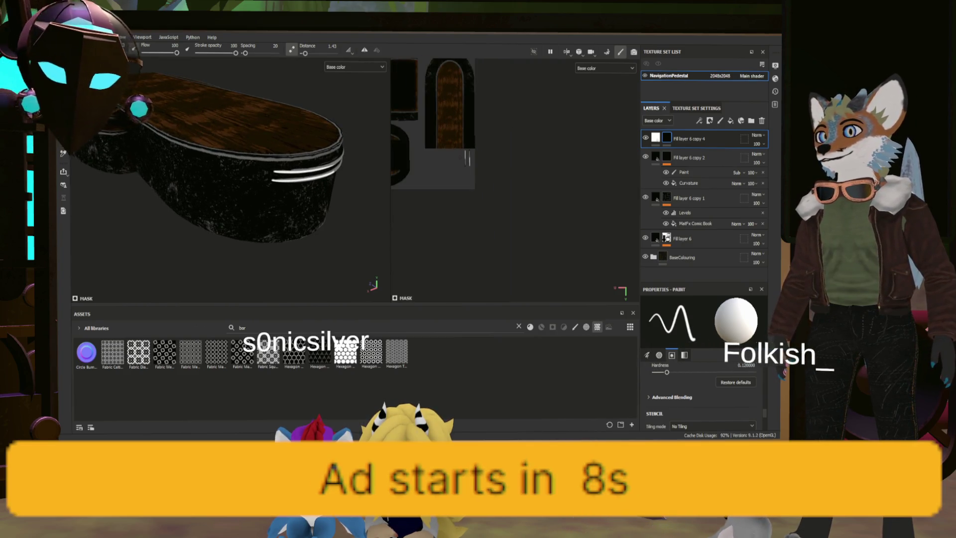
{"action": "scroll", "coordinate": [435, 134], "scroll_direction": "up", "scroll_amount": 4}
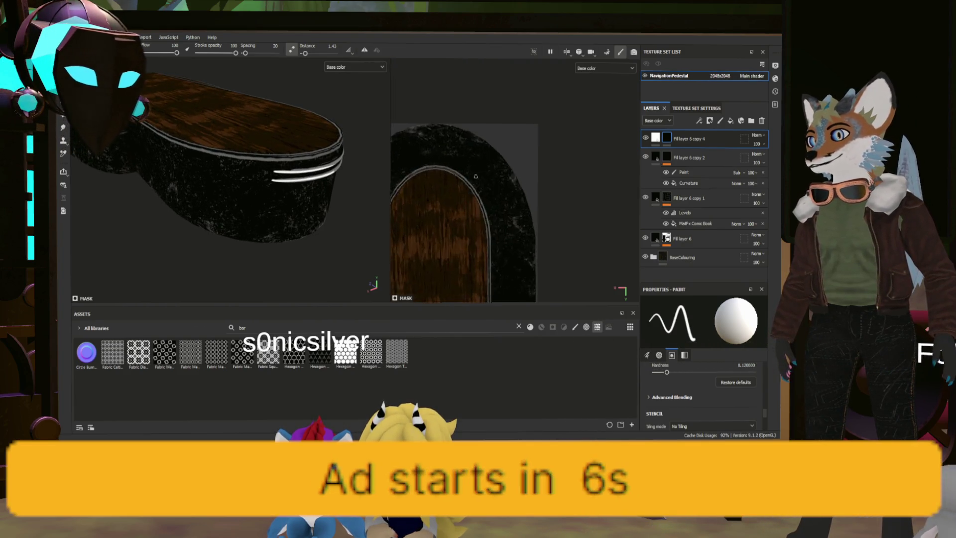
{"action": "left_click_drag", "start_coordinate": [438, 167], "coordinate": [492, 218]}
{"action": "key", "text": "ctrl+z"}
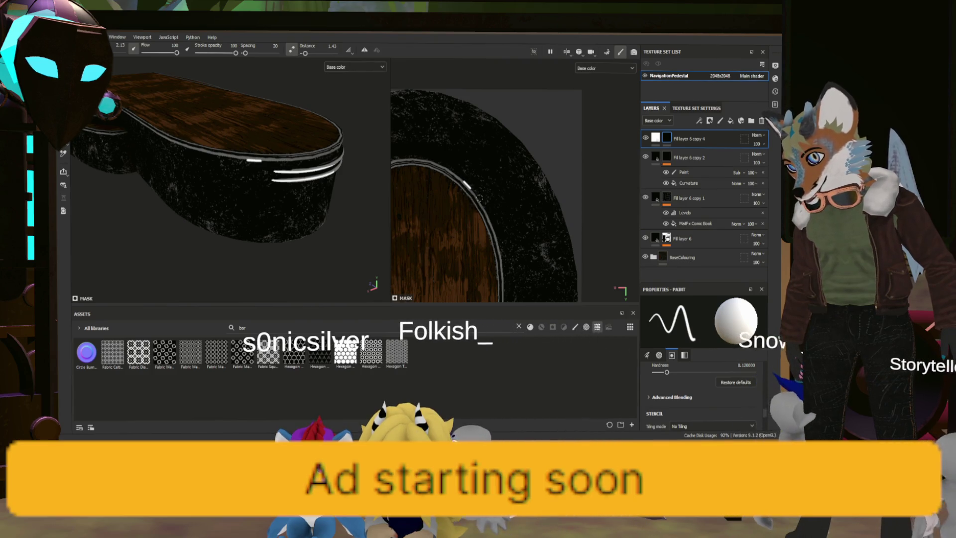
{"action": "key", "text": "ctrl+z"}
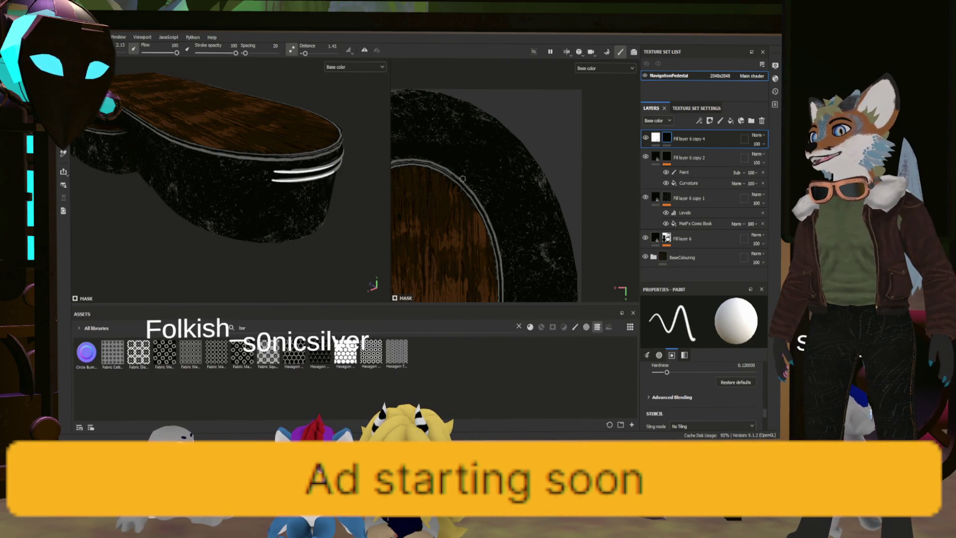
{"action": "key", "text": "ctrl+y"}
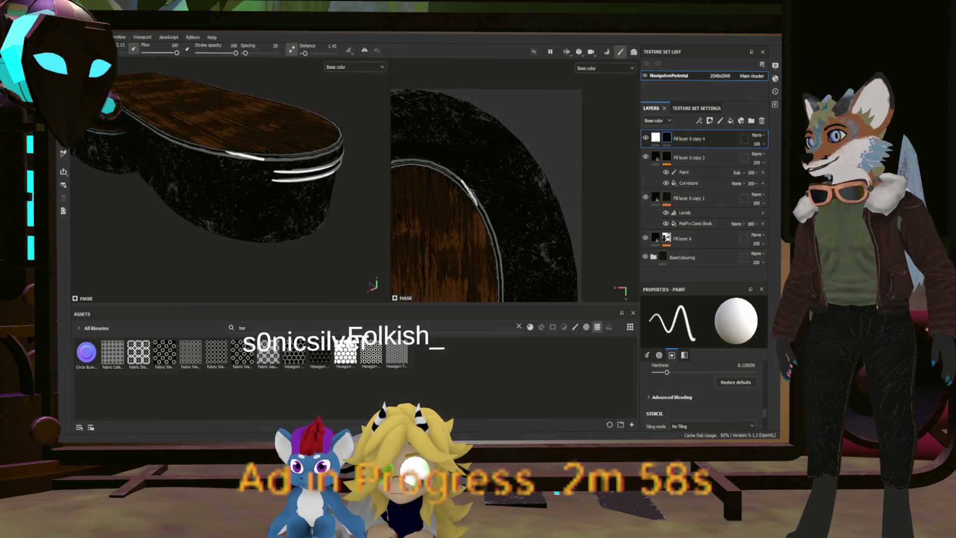
{"action": "key", "text": "ctrl+z"}
{"action": "left_click_drag", "start_coordinate": [199, 147], "coordinate": [226, 154]}
{"action": "key", "text": "ctrl+z"}
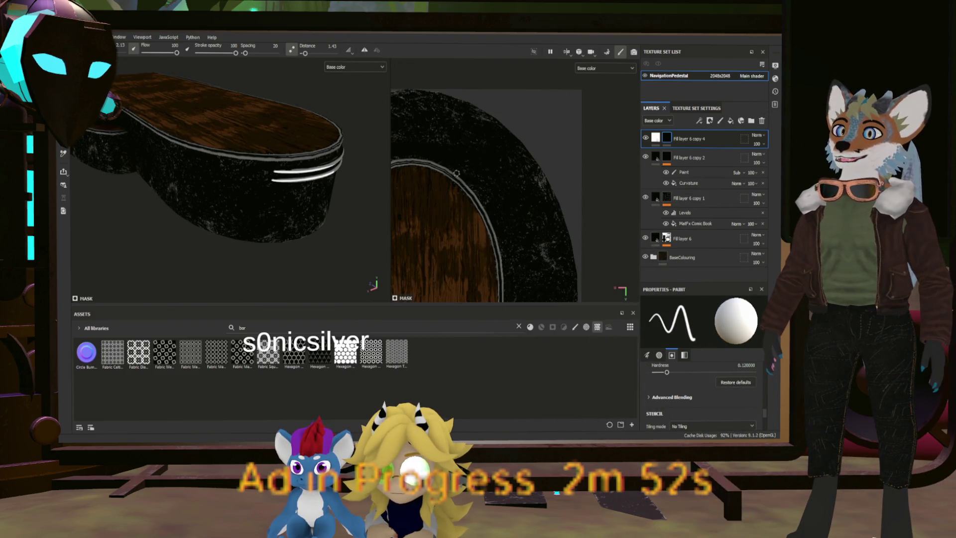
Paint a white highlight along the rim and extend it further
{"action": "left_click_drag", "start_coordinate": [456, 173], "coordinate": [465, 185]}
{"action": "key", "text": "ctrl+z"}
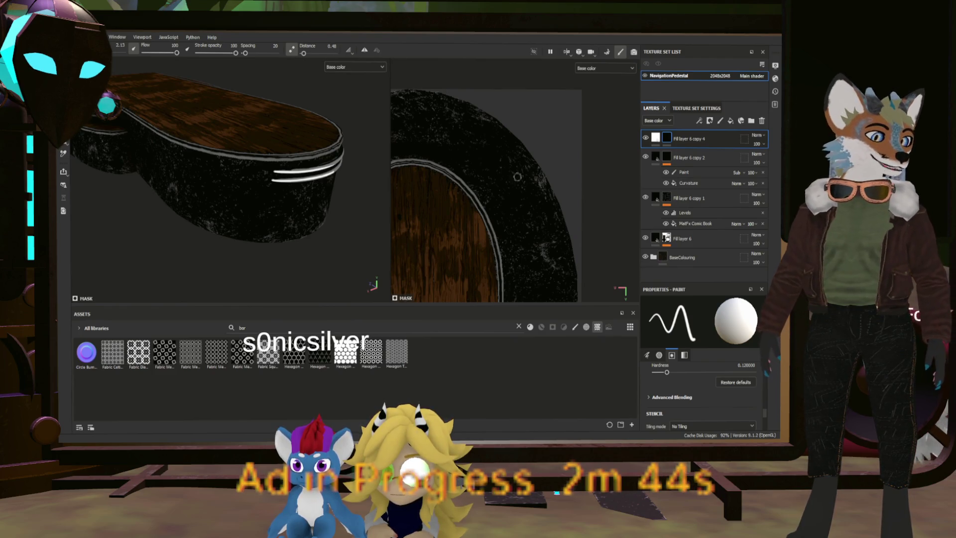
{"action": "scroll", "coordinate": [434, 184], "scroll_direction": "up", "scroll_amount": 2}
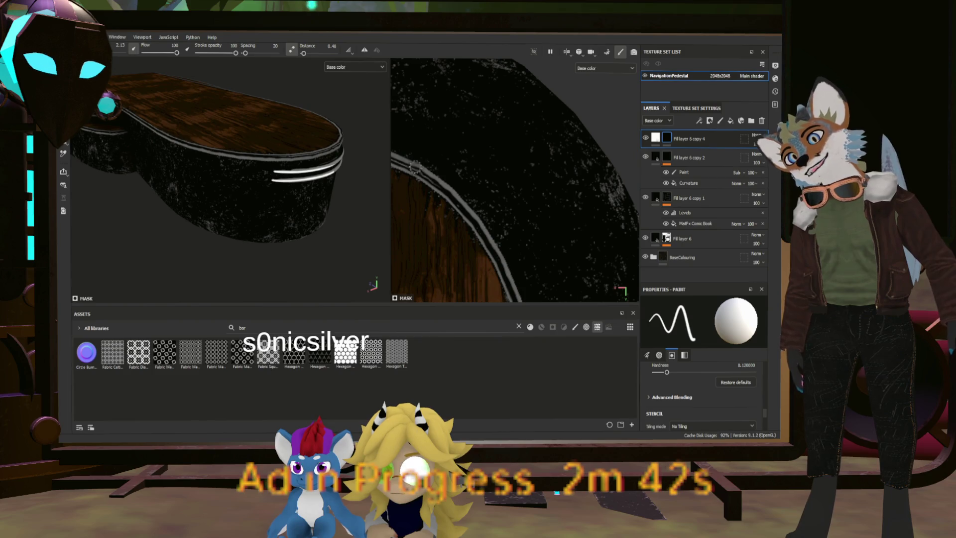
{"action": "left_click_drag", "start_coordinate": [448, 187], "coordinate": [487, 230]}
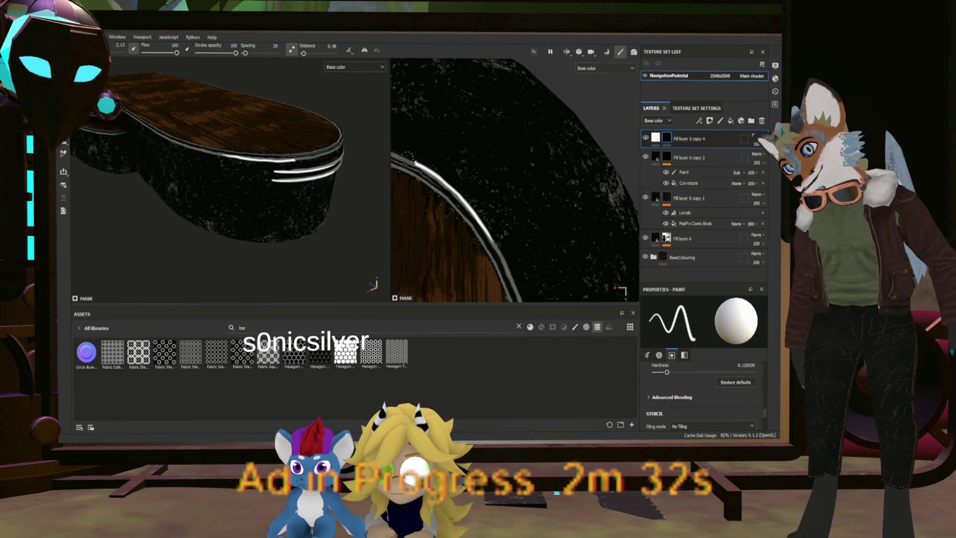
{"action": "left_click_drag", "start_coordinate": [407, 158], "coordinate": [398, 157]}
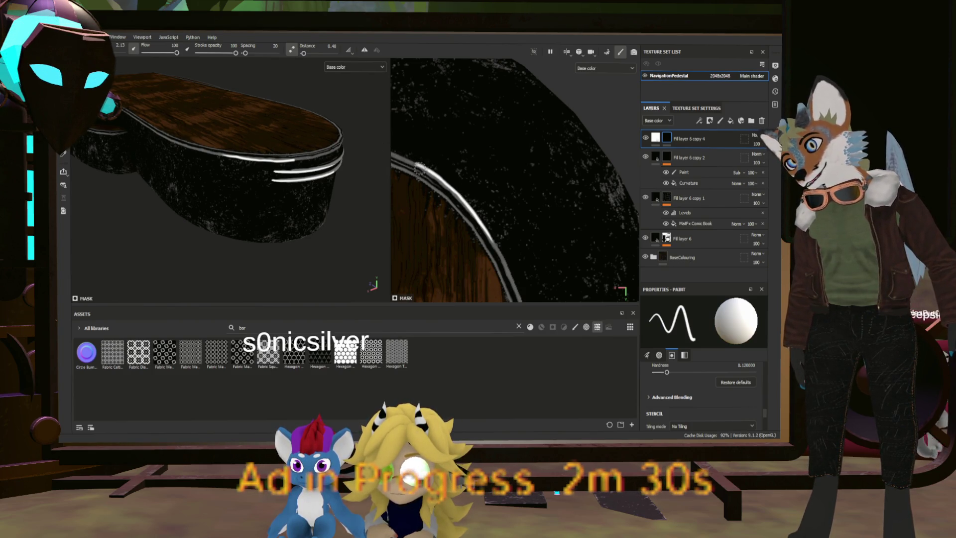
From a close view of the side rim, paint more white highlights, undoing a stray one
{"action": "left_click_drag", "start_coordinate": [358, 179], "coordinate": [263, 181], "text": "alt"}
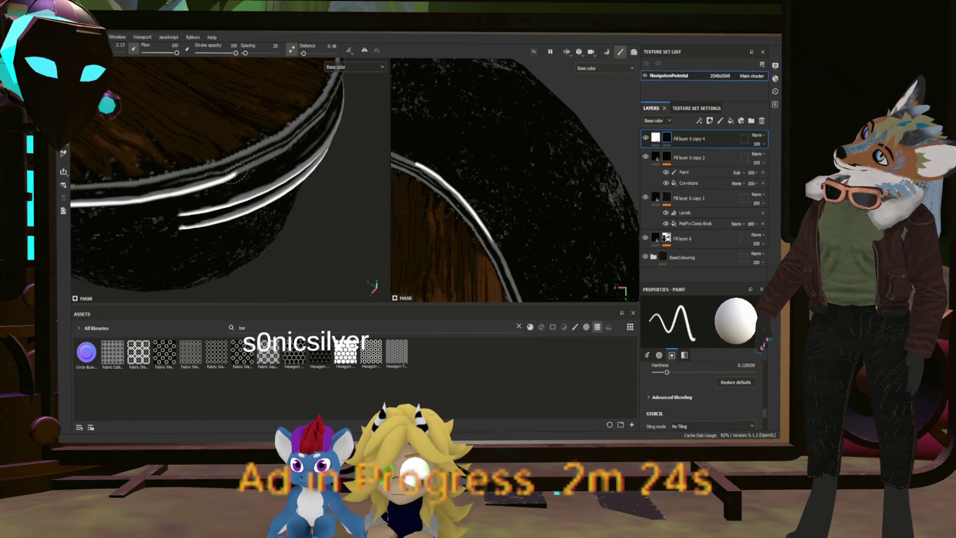
{"action": "mouse_move", "coordinate": [284, 150]}
{"action": "left_mouse_down", "text": "alt"}
{"action": "mouse_move", "coordinate": [261, 219]}
{"action": "mouse_move", "coordinate": [169, 179]}
{"action": "mouse_move", "coordinate": [150, 183]}
{"action": "mouse_move", "coordinate": [171, 175]}
{"action": "left_mouse_up", "text": "alt"}
{"action": "right_click_drag", "start_coordinate": [171, 175], "coordinate": [288, 159], "text": "alt"}
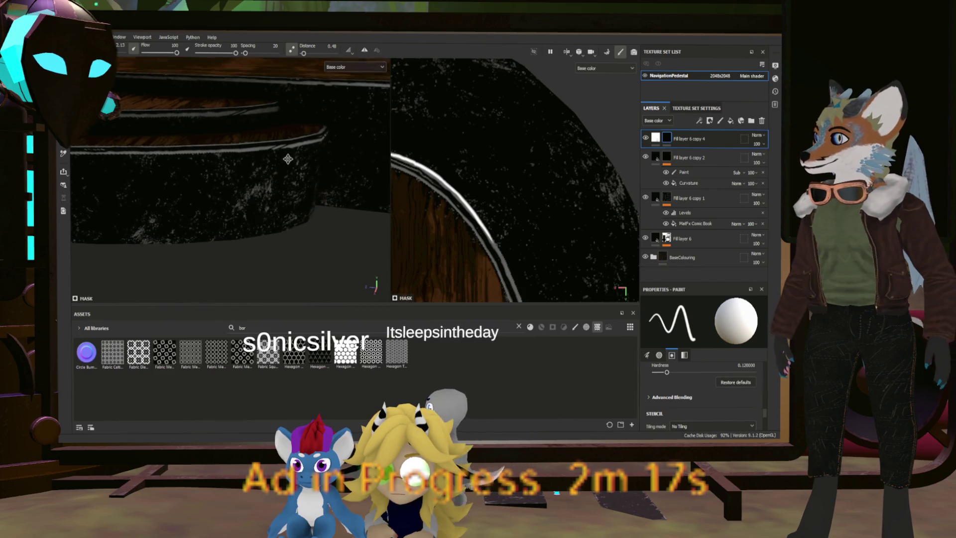
{"action": "mouse_move", "coordinate": [288, 158]}
{"action": "left_mouse_down", "text": "alt"}
{"action": "mouse_move", "coordinate": [260, 247]}
{"action": "mouse_move", "coordinate": [306, 201]}
{"action": "left_mouse_up", "text": "alt"}
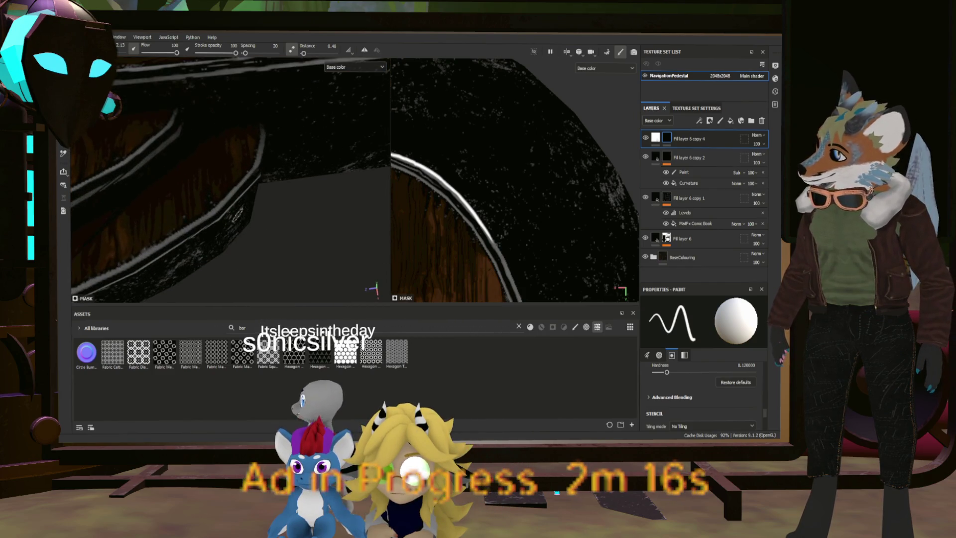
{"action": "left_click_drag", "start_coordinate": [203, 220], "coordinate": [242, 176]}
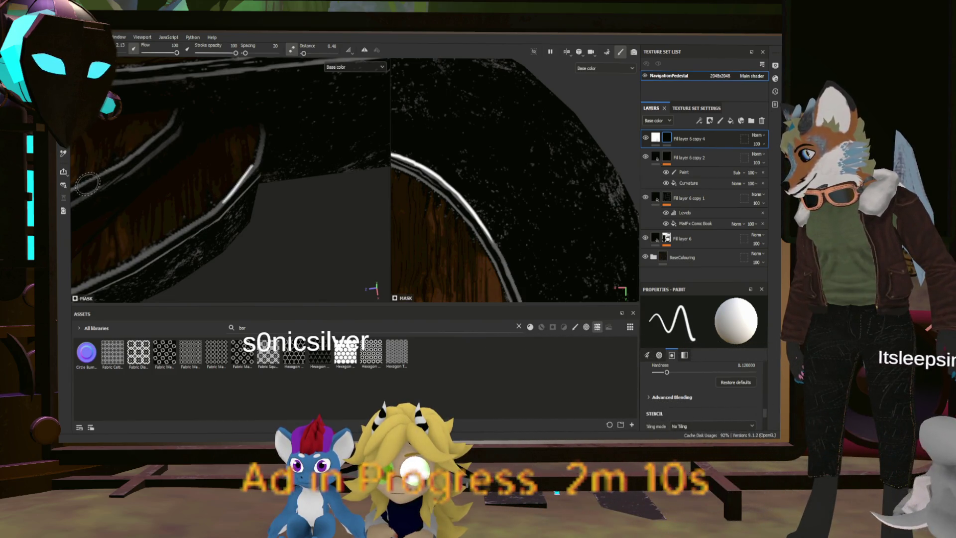
{"action": "left_click_drag", "start_coordinate": [89, 183], "coordinate": [180, 119]}
{"action": "key", "text": "ctrl+z"}
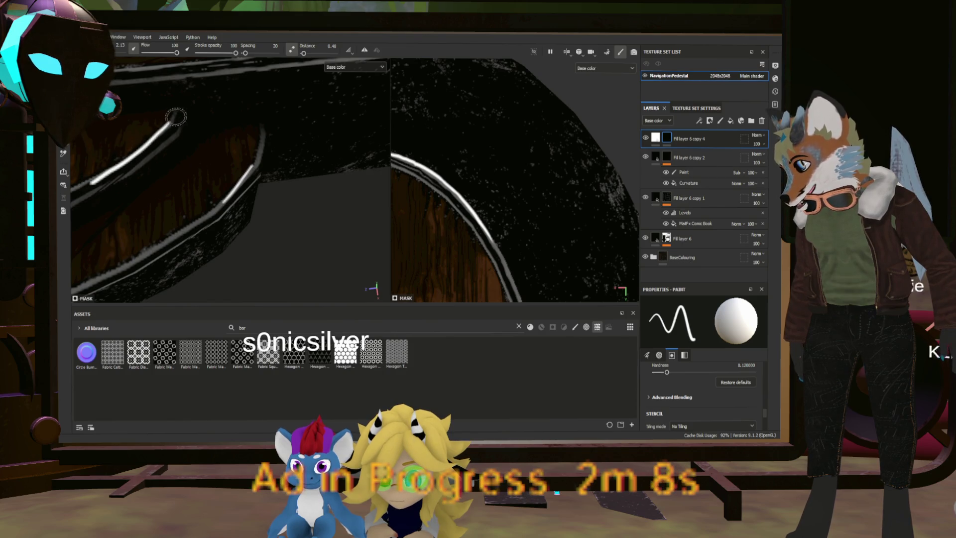
{"action": "mouse_move", "coordinate": [172, 125]}
{"action": "left_mouse_down", "text": "alt"}
{"action": "mouse_move", "coordinate": [134, 144]}
{"action": "mouse_move", "coordinate": [297, 173]}
{"action": "left_mouse_up", "text": "alt"}
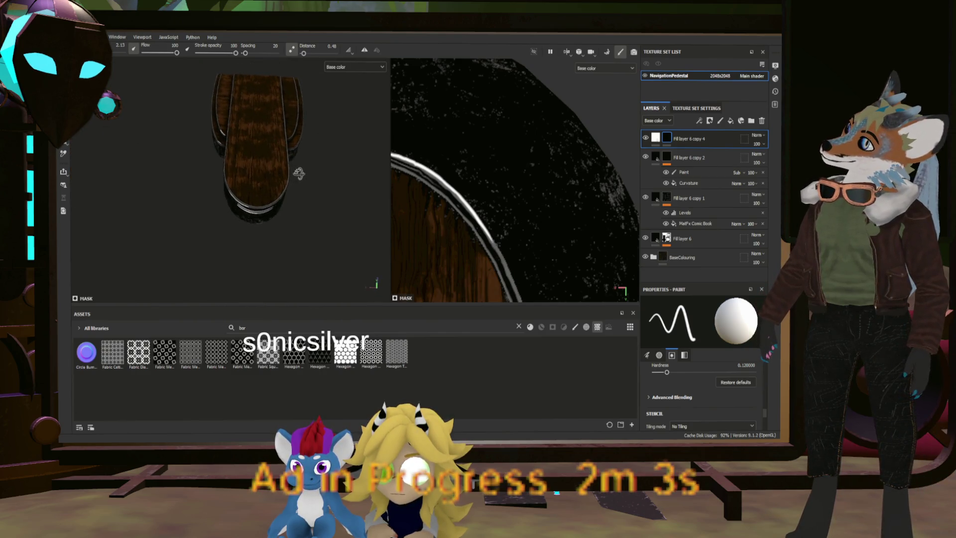
Paint bright white highlight strokes along the rim edge from close and angled views
{"action": "scroll", "coordinate": [302, 123], "scroll_direction": "up", "scroll_amount": 3}
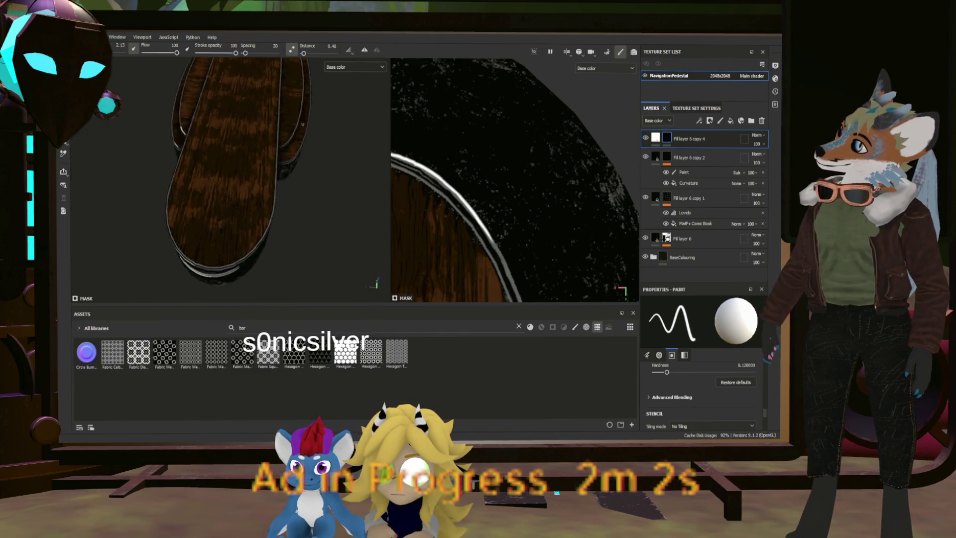
{"action": "scroll", "coordinate": [302, 124], "scroll_direction": "up", "scroll_amount": 3}
{"action": "left_click_drag", "start_coordinate": [302, 123], "coordinate": [259, 166], "text": "alt"}
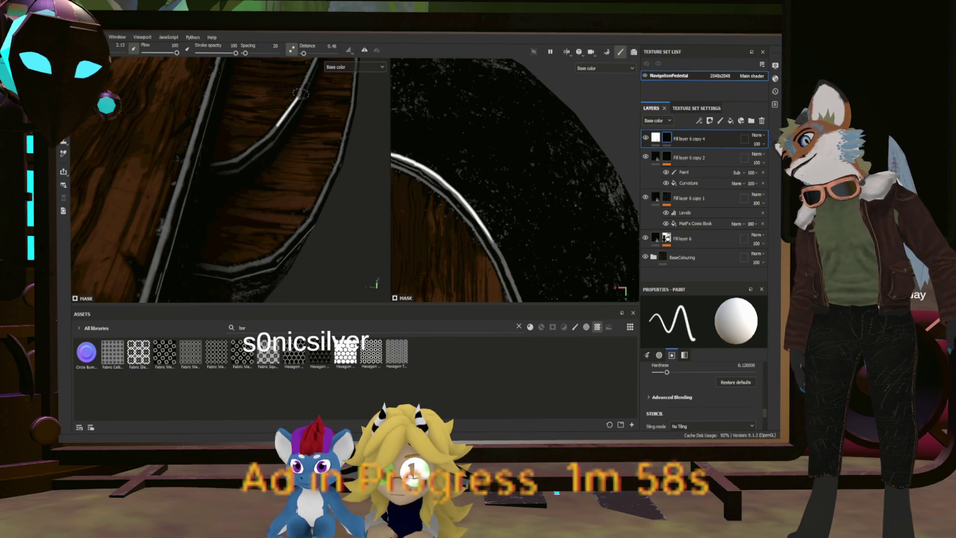
{"action": "left_click_drag", "start_coordinate": [322, 195], "coordinate": [342, 153]}
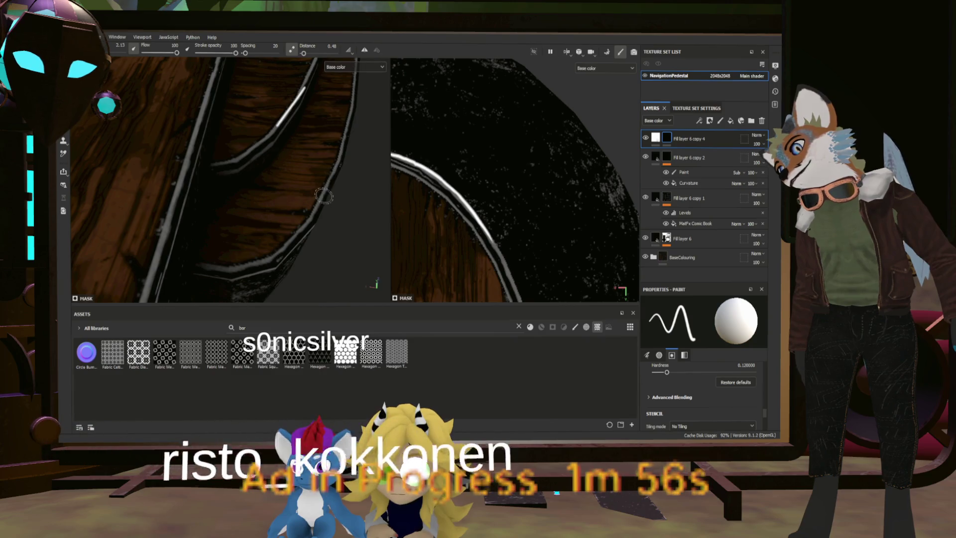
{"action": "scroll", "coordinate": [343, 154], "scroll_direction": "down", "scroll_amount": 5}
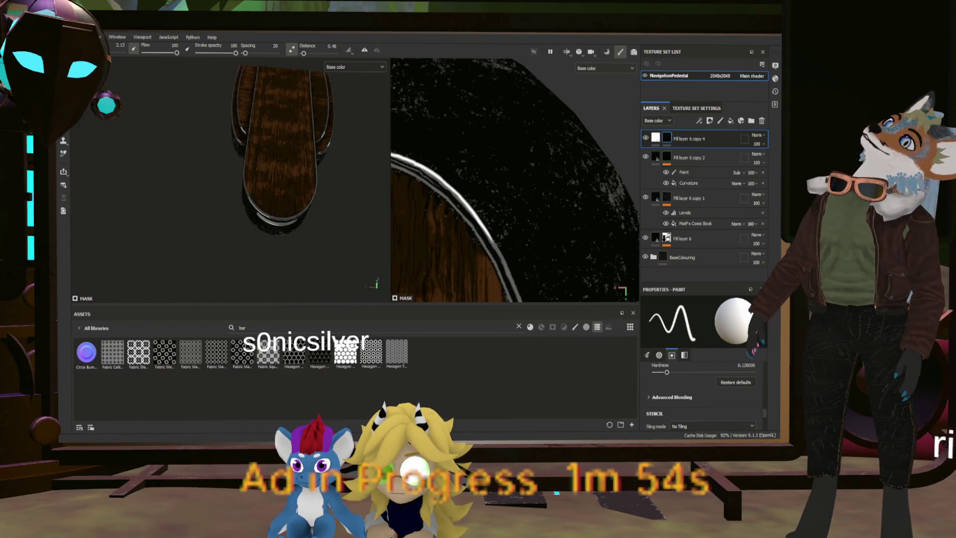
{"action": "mouse_move", "coordinate": [309, 189]}
{"action": "left_mouse_down", "text": "alt"}
{"action": "mouse_move", "coordinate": [288, 202]}
{"action": "mouse_move", "coordinate": [254, 170]}
{"action": "mouse_move", "coordinate": [303, 158]}
{"action": "mouse_move", "coordinate": [234, 174]}
{"action": "mouse_move", "coordinate": [236, 185]}
{"action": "mouse_move", "coordinate": [258, 186]}
{"action": "mouse_move", "coordinate": [187, 219]}
{"action": "mouse_move", "coordinate": [301, 109]}
{"action": "left_mouse_up", "text": "alt"}
{"action": "scroll", "coordinate": [233, 169], "scroll_direction": "up", "scroll_amount": 6}
{"action": "scroll", "coordinate": [235, 182], "scroll_direction": "down", "scroll_amount": 5}
{"action": "scroll", "coordinate": [186, 219], "scroll_direction": "up", "scroll_amount": 5}
{"action": "left_click_drag", "start_coordinate": [261, 148], "coordinate": [302, 115]}
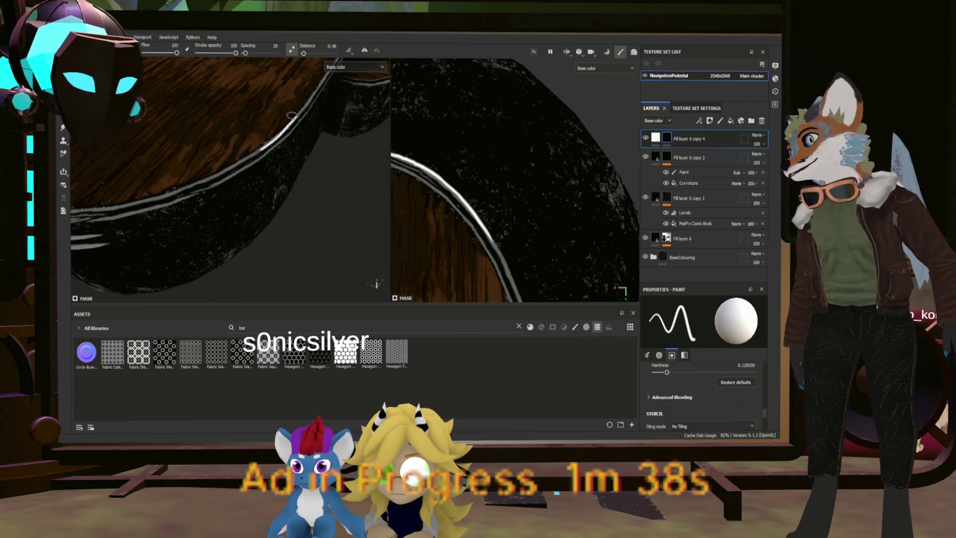
Zoom out to check the whole pedestal, then switch to the Godot editor
{"action": "scroll", "coordinate": [282, 104], "scroll_direction": "down", "scroll_amount": 5}
{"action": "mouse_move", "coordinate": [282, 104]}
{"action": "left_mouse_down", "text": "alt"}
{"action": "mouse_move", "coordinate": [274, 198]}
{"action": "mouse_move", "coordinate": [323, 187]}
{"action": "left_mouse_up", "text": "alt"}
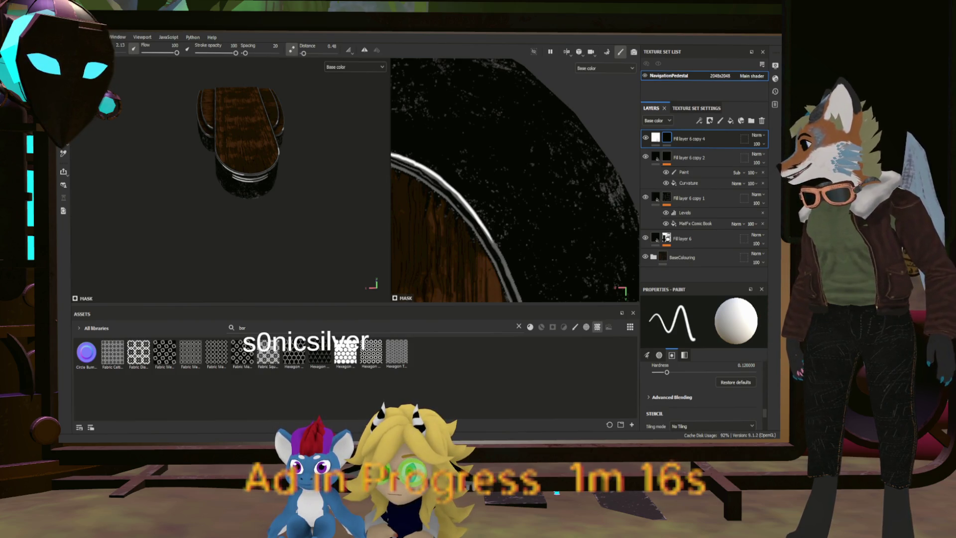
{"action": "key", "text": "alt+Tab"}
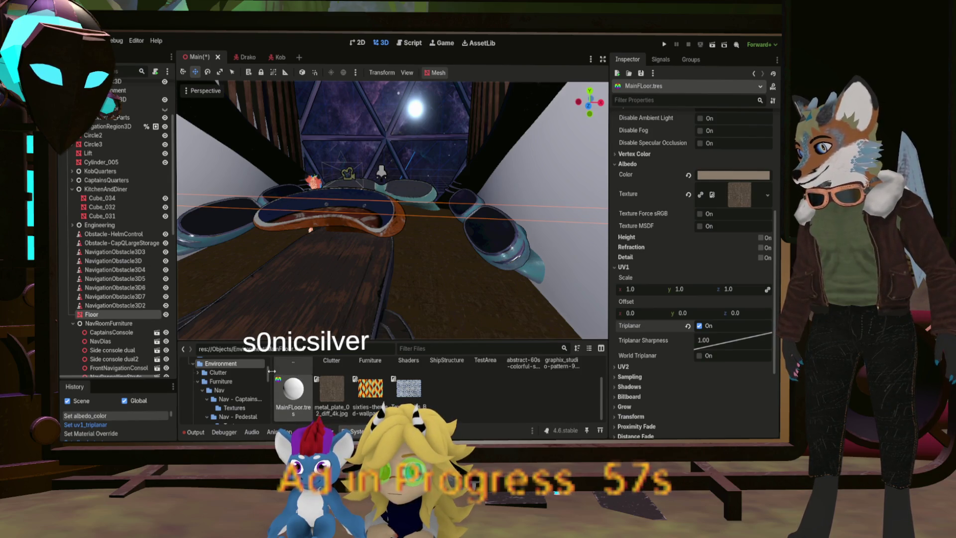
Browse to Nav - Pedestal/Textues and open NavDias_mat.tres for editing
{"action": "left_click", "coordinate": [242, 416]}
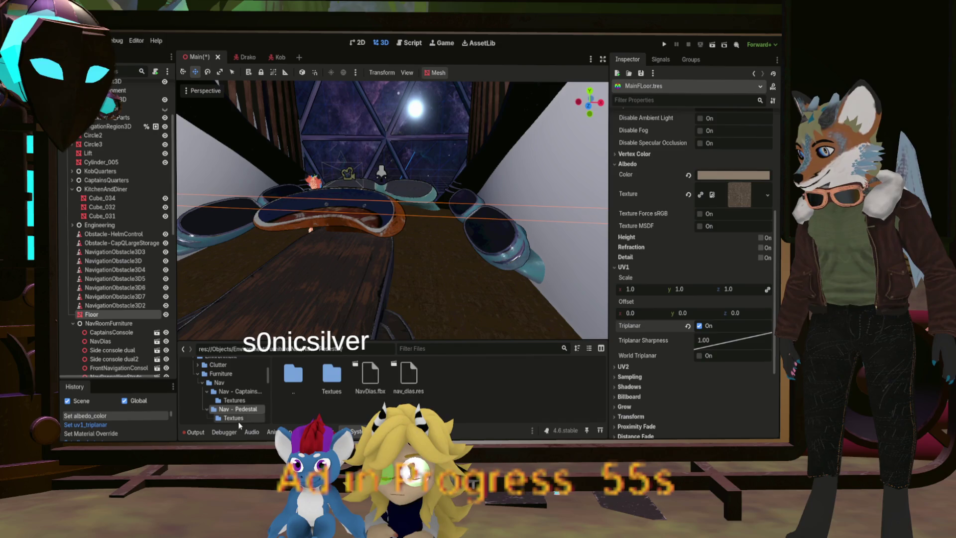
{"action": "left_click", "coordinate": [238, 421]}
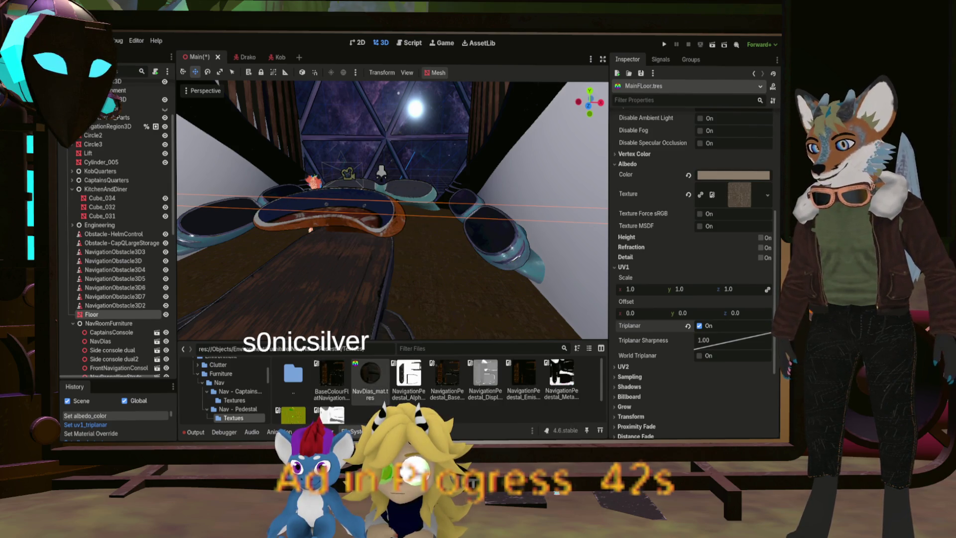
{"action": "double_click", "coordinate": [377, 380]}
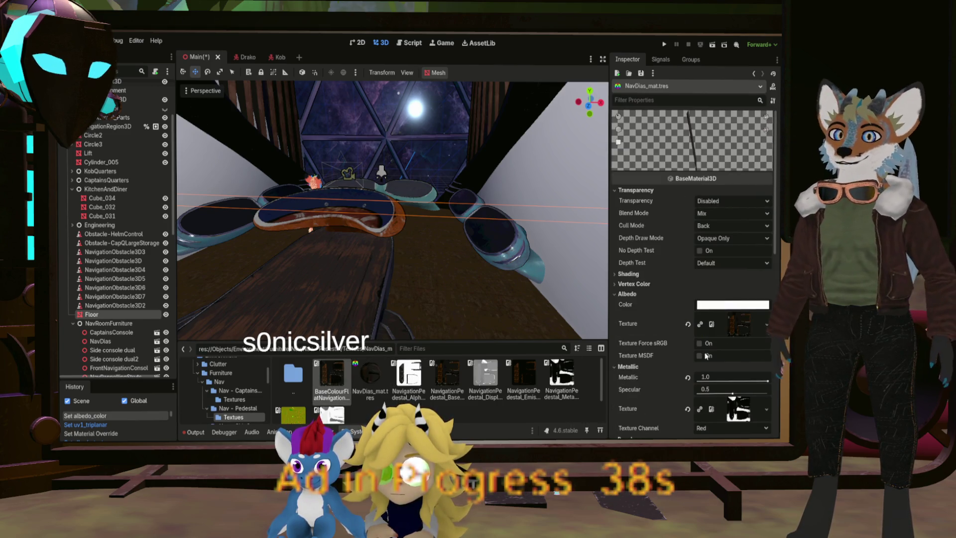
Assign the base colour texture as Albedo and clear the Metallic texture, setting metallic to 0
{"action": "left_click_drag", "start_coordinate": [704, 356], "coordinate": [740, 328]}
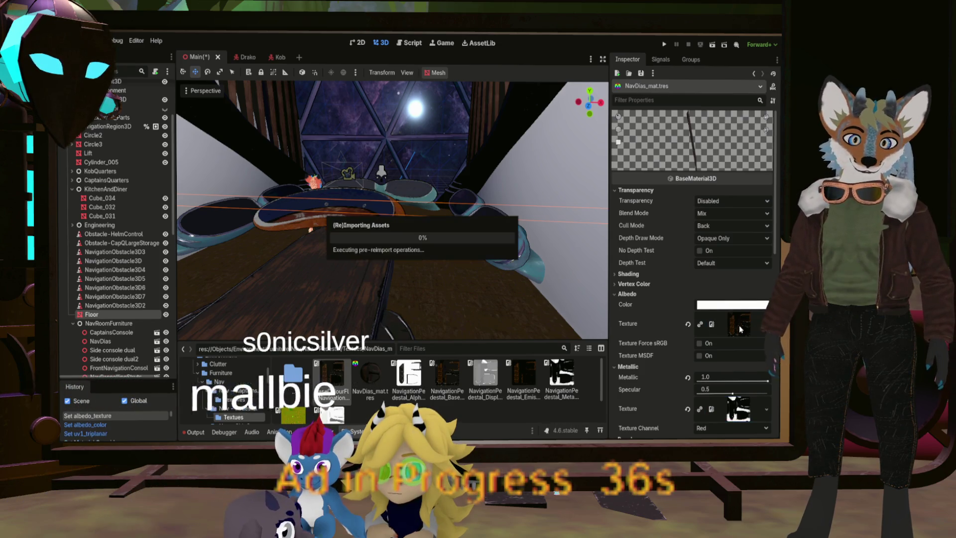
{"action": "left_click", "coordinate": [688, 409]}
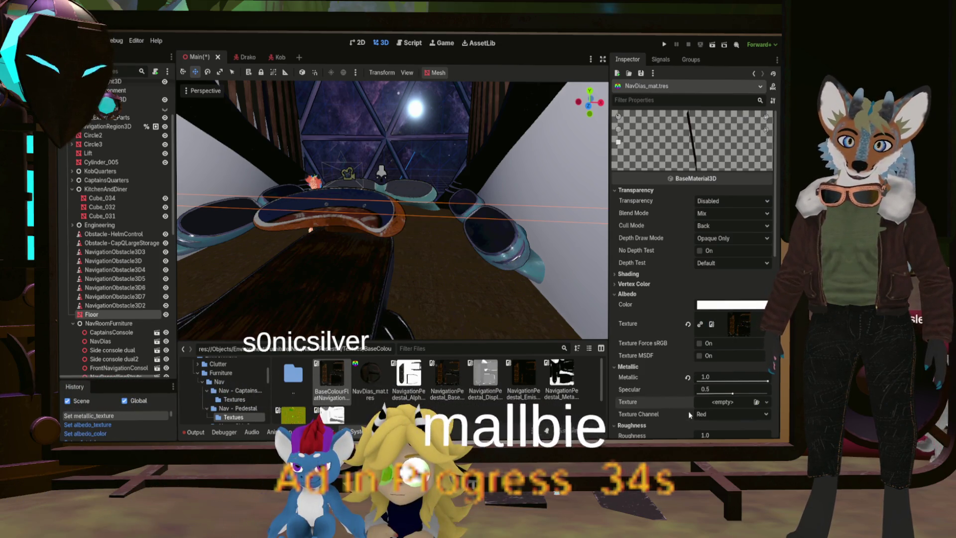
{"action": "left_click", "coordinate": [687, 377]}
{"action": "scroll", "coordinate": [692, 379], "scroll_direction": "down", "scroll_amount": 2}
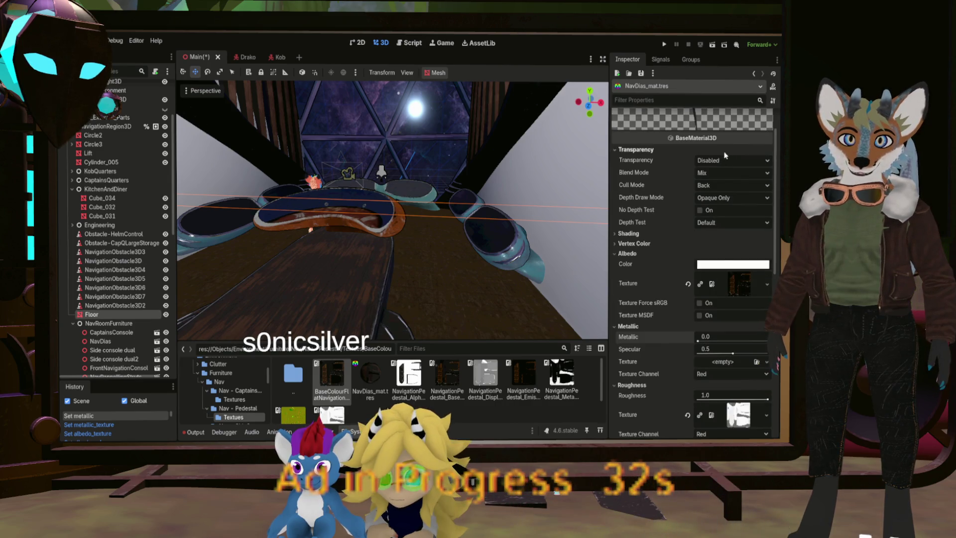
Set Shading Mode to Unshaded, with Diffuse and Specular modes both Toon
{"action": "left_click", "coordinate": [668, 234]}
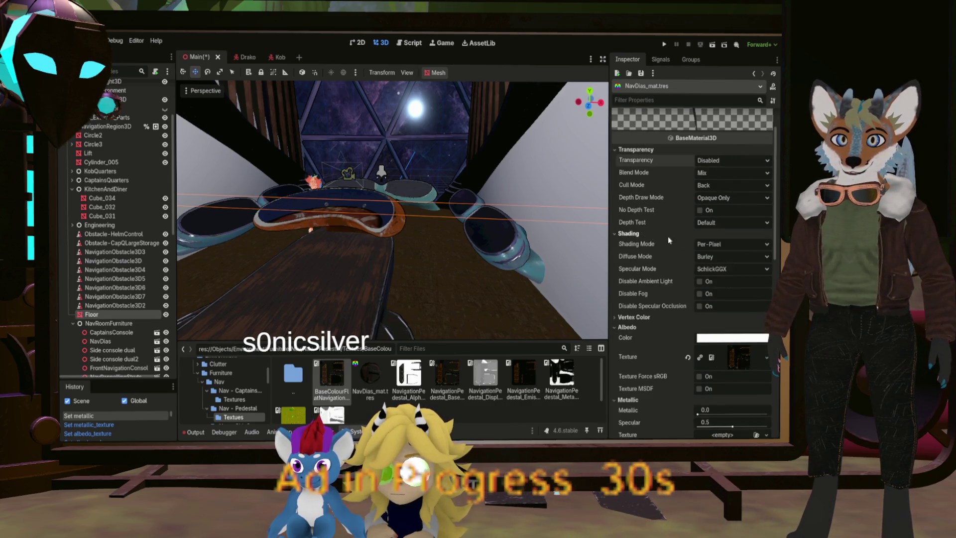
{"action": "left_click", "coordinate": [729, 244]}
{"action": "left_click", "coordinate": [718, 256]}
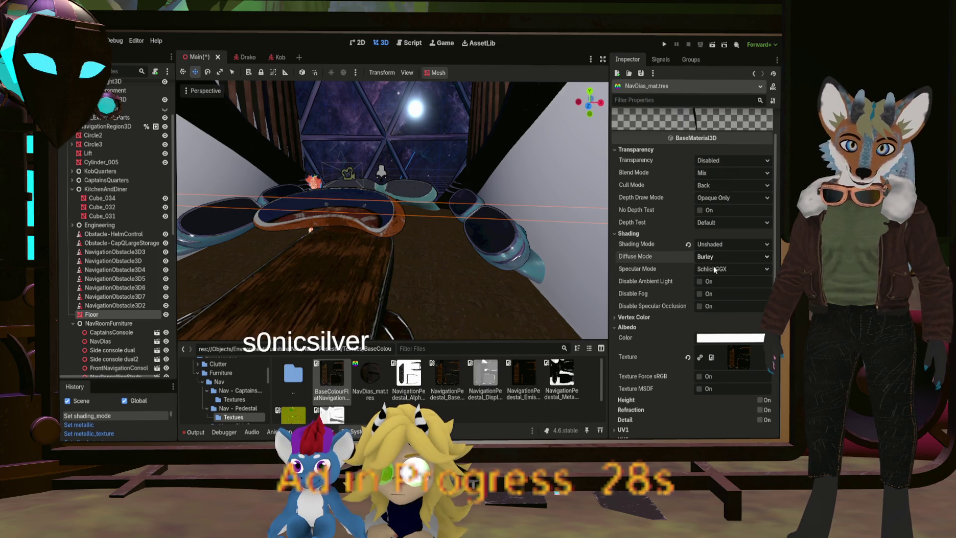
{"action": "left_click", "coordinate": [715, 256]}
{"action": "left_click", "coordinate": [712, 286]}
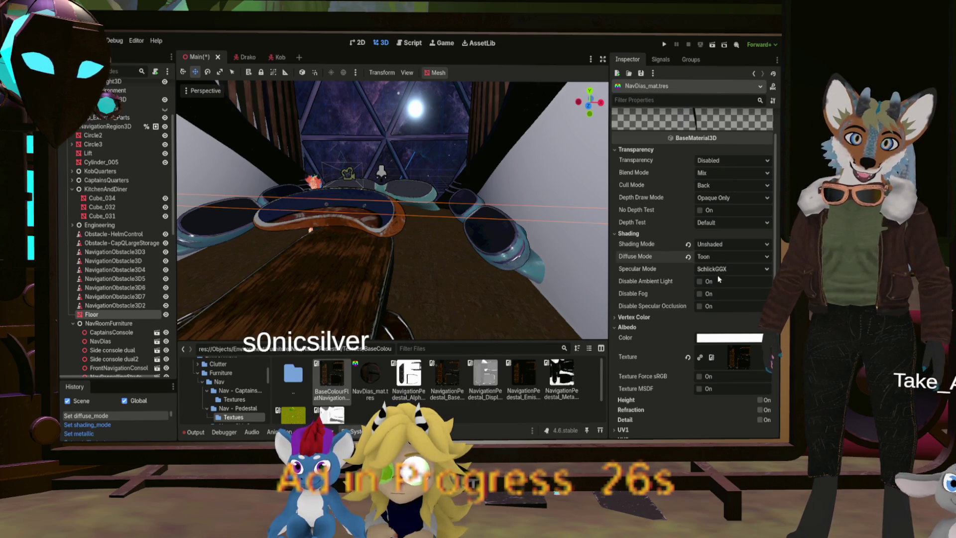
{"action": "left_click", "coordinate": [730, 269]}
{"action": "left_click", "coordinate": [714, 293]}
{"action": "mouse_move", "coordinate": [393, 209]}
{"action": "right_mouse_down"}
{"action": "mouse_move", "coordinate": [349, 189]}
{"action": "mouse_move", "coordinate": [348, 229]}
{"action": "mouse_move", "coordinate": [399, 189]}
{"action": "mouse_move", "coordinate": [343, 269]}
{"action": "right_mouse_up"}
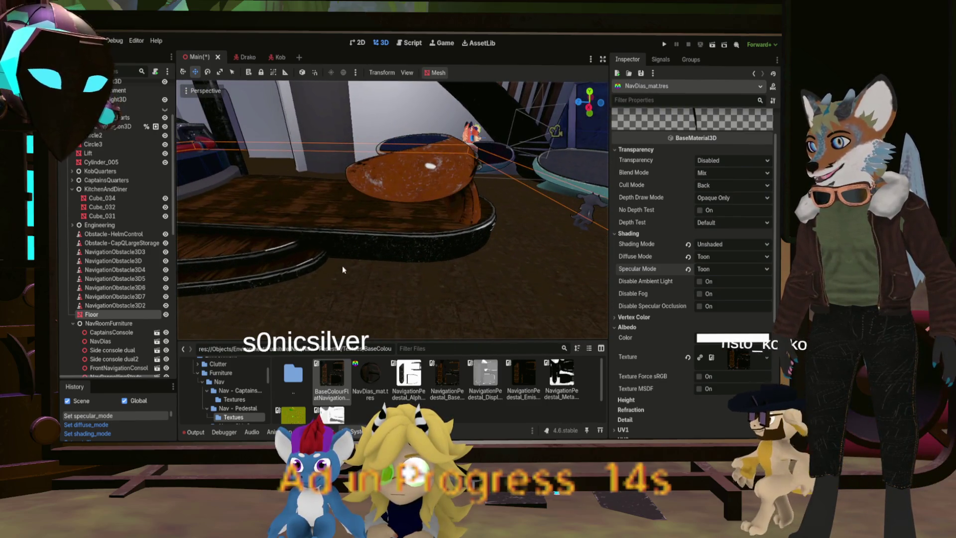
Inspect the toon pedestal, save the Godot scene, then close the NavigationPedestal project in Painter
{"action": "mouse_move", "coordinate": [427, 260]}
{"action": "right_mouse_down"}
{"action": "mouse_move", "coordinate": [398, 244]}
{"action": "mouse_move", "coordinate": [318, 244]}
{"action": "mouse_move", "coordinate": [243, 286]}
{"action": "mouse_move", "coordinate": [243, 194]}
{"action": "mouse_move", "coordinate": [214, 264]}
{"action": "mouse_move", "coordinate": [241, 223]}
{"action": "mouse_move", "coordinate": [246, 293]}
{"action": "mouse_move", "coordinate": [220, 321]}
{"action": "mouse_move", "coordinate": [239, 299]}
{"action": "mouse_move", "coordinate": [219, 288]}
{"action": "right_mouse_up"}
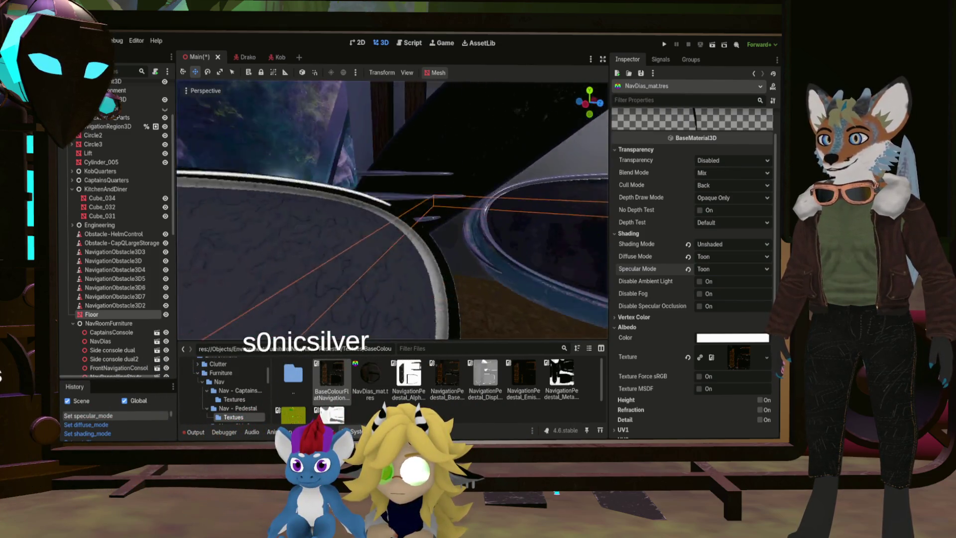
{"action": "middle_click_drag", "start_coordinate": [398, 259], "coordinate": [402, 319]}
{"action": "key", "text": "ctrl+s"}
{"action": "scroll", "coordinate": [402, 318], "scroll_direction": "up", "scroll_amount": 5}
{"action": "middle_click_drag", "start_coordinate": [309, 214], "coordinate": [269, 211]}
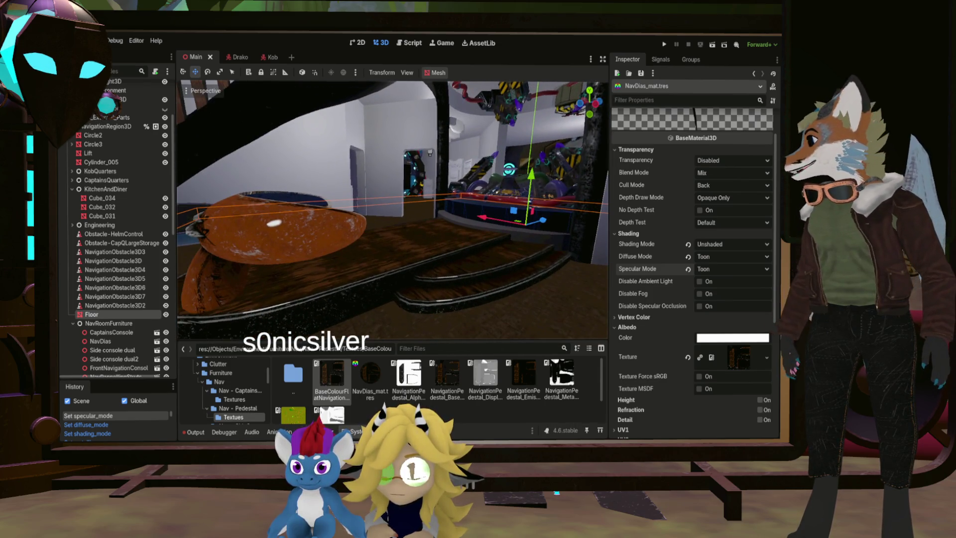
{"action": "key", "text": "alt+Tab"}
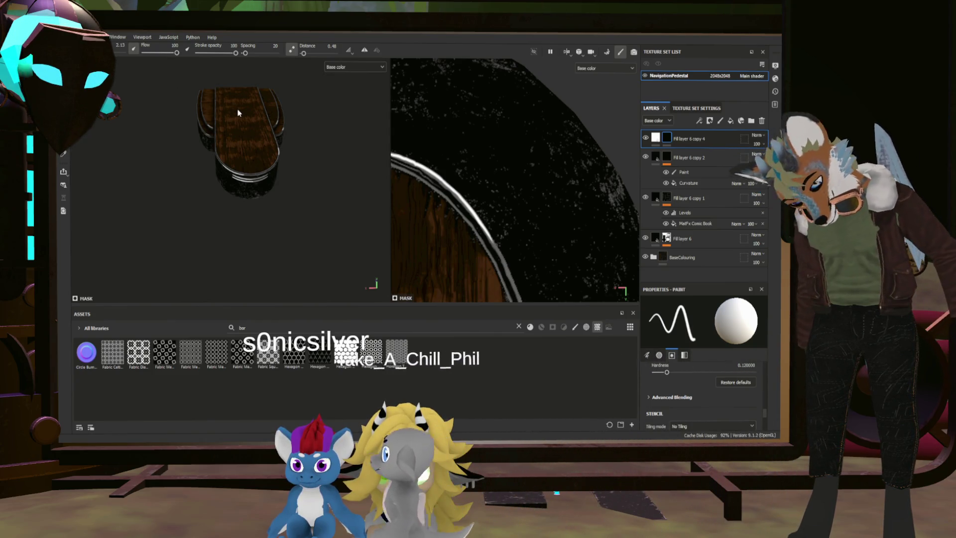
{"action": "key", "text": "ctrl+w"}
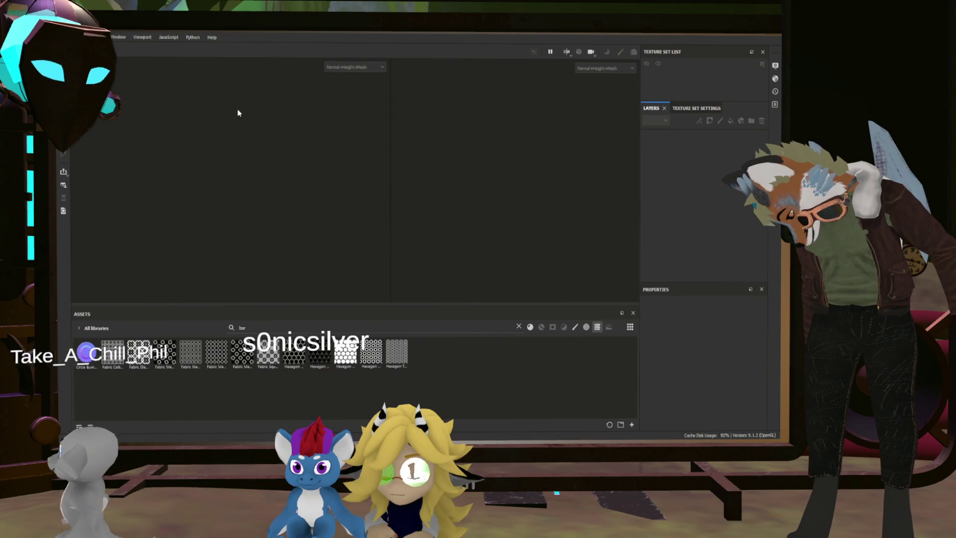
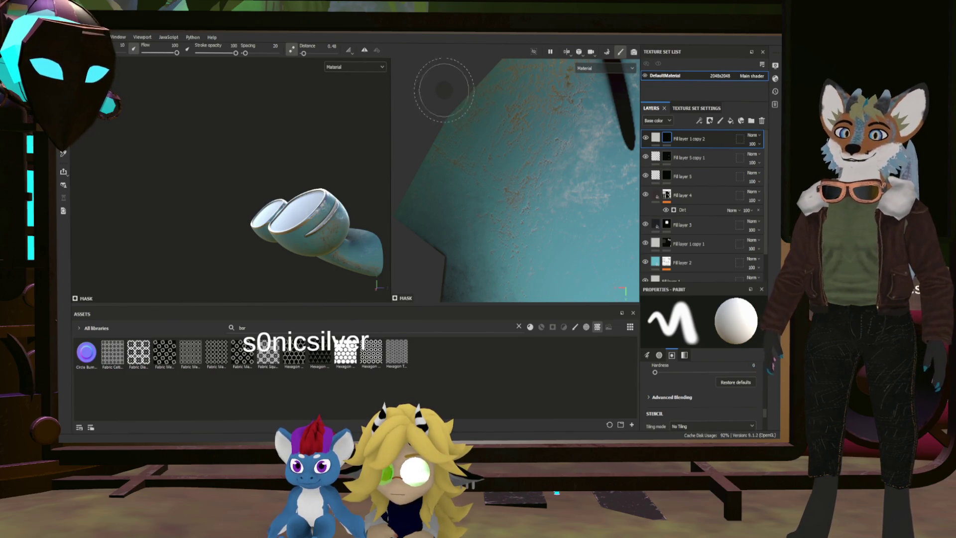
Group all the existing layers into a folder named BaseColouring
{"action": "scroll", "coordinate": [444, 90], "scroll_direction": "down", "scroll_amount": 10}
{"action": "mouse_move", "coordinate": [346, 179]}
{"action": "left_mouse_down", "text": "alt"}
{"action": "mouse_move", "coordinate": [317, 224]}
{"action": "mouse_move", "coordinate": [284, 194]}
{"action": "mouse_move", "coordinate": [324, 209]}
{"action": "left_mouse_up", "text": "alt"}
{"action": "scroll", "coordinate": [318, 224], "scroll_direction": "up", "scroll_amount": 5}
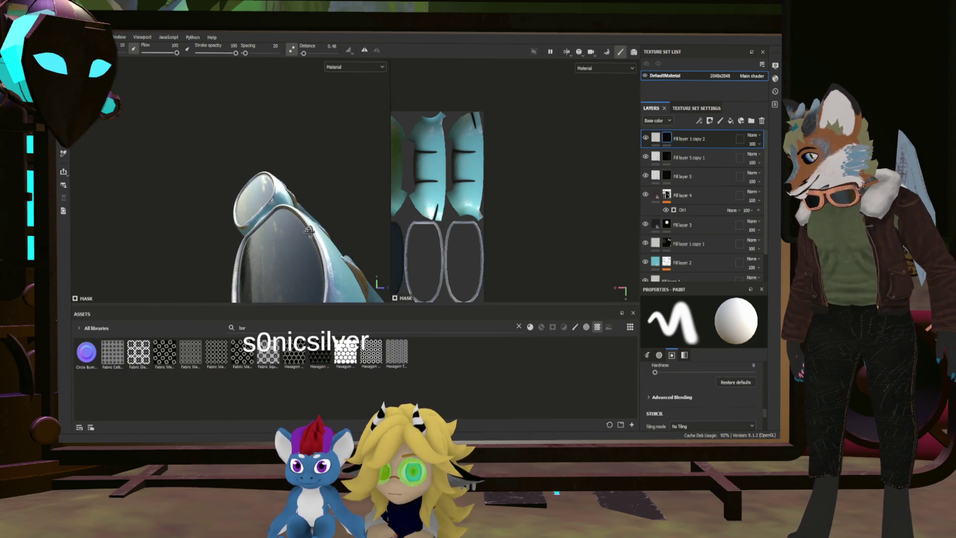
{"action": "left_click_drag", "start_coordinate": [338, 215], "coordinate": [289, 242], "text": "alt"}
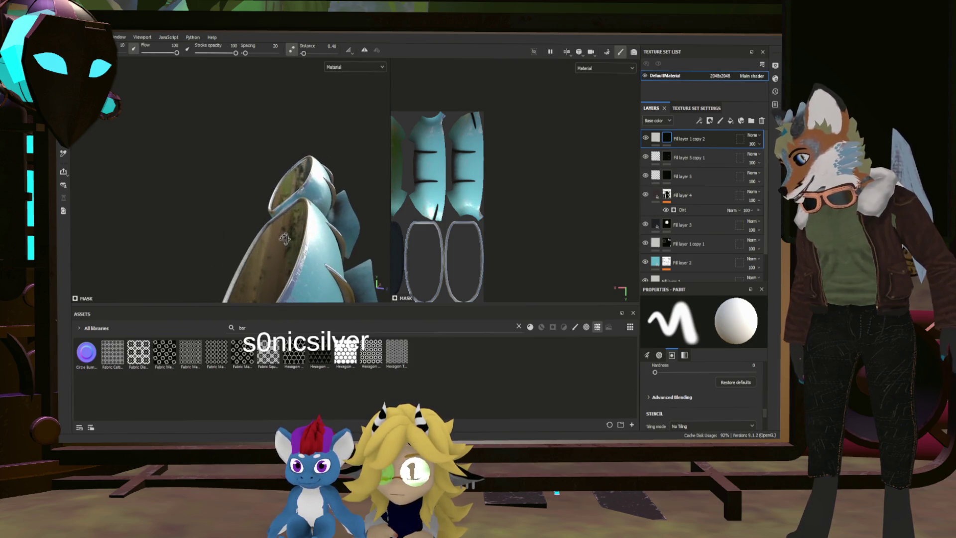
{"action": "mouse_move", "coordinate": [342, 172]}
{"action": "left_mouse_down", "text": "alt"}
{"action": "mouse_move", "coordinate": [331, 175]}
{"action": "mouse_move", "coordinate": [342, 122]}
{"action": "mouse_move", "coordinate": [340, 135]}
{"action": "mouse_move", "coordinate": [462, 245]}
{"action": "mouse_move", "coordinate": [573, 161]}
{"action": "mouse_move", "coordinate": [582, 130]}
{"action": "mouse_move", "coordinate": [474, 160]}
{"action": "mouse_move", "coordinate": [292, 170]}
{"action": "mouse_move", "coordinate": [312, 170]}
{"action": "mouse_move", "coordinate": [320, 199]}
{"action": "left_mouse_up", "text": "alt"}
{"action": "scroll", "coordinate": [328, 177], "scroll_direction": "up", "scroll_amount": 3}
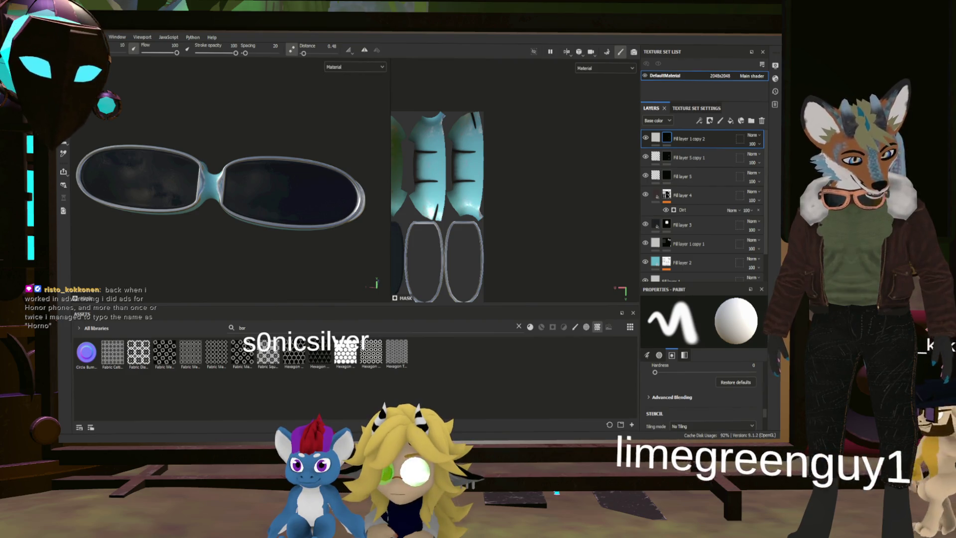
{"action": "scroll", "coordinate": [696, 224], "scroll_direction": "down", "scroll_amount": 1}
{"action": "left_click", "coordinate": [667, 271]}
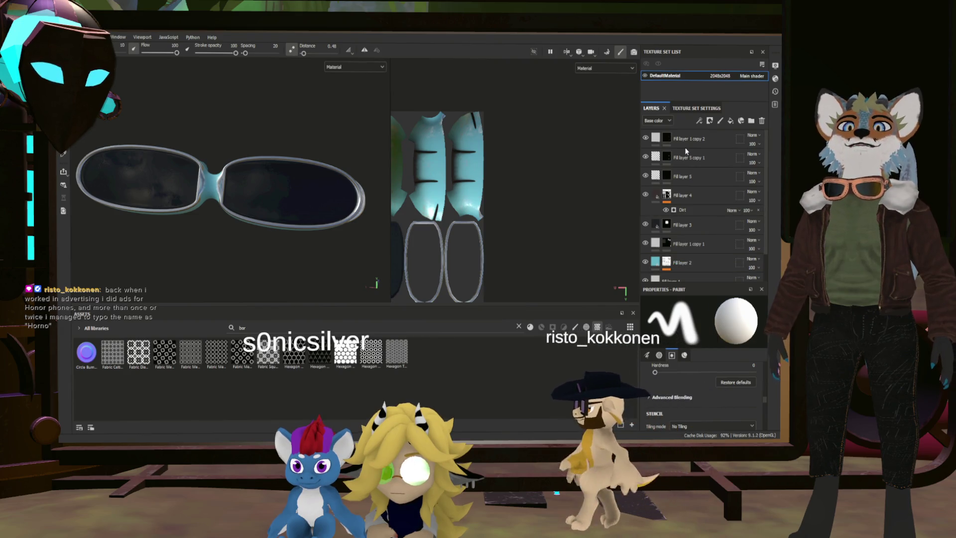
{"action": "scroll", "coordinate": [684, 147], "scroll_direction": "up", "scroll_amount": 2}
{"action": "left_click", "coordinate": [687, 143], "text": "shift"}
{"action": "key", "text": "ctrl+g"}
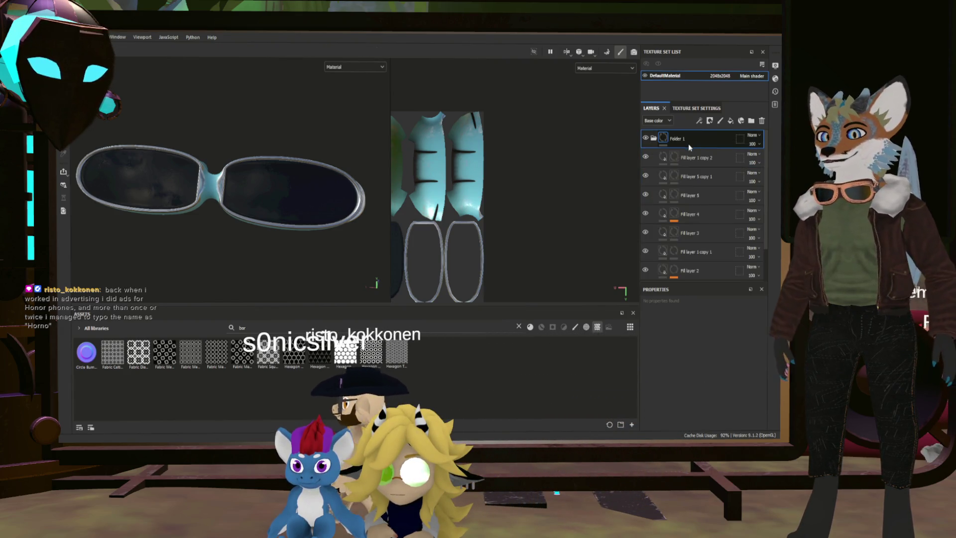
{"action": "type", "text": "Base"}
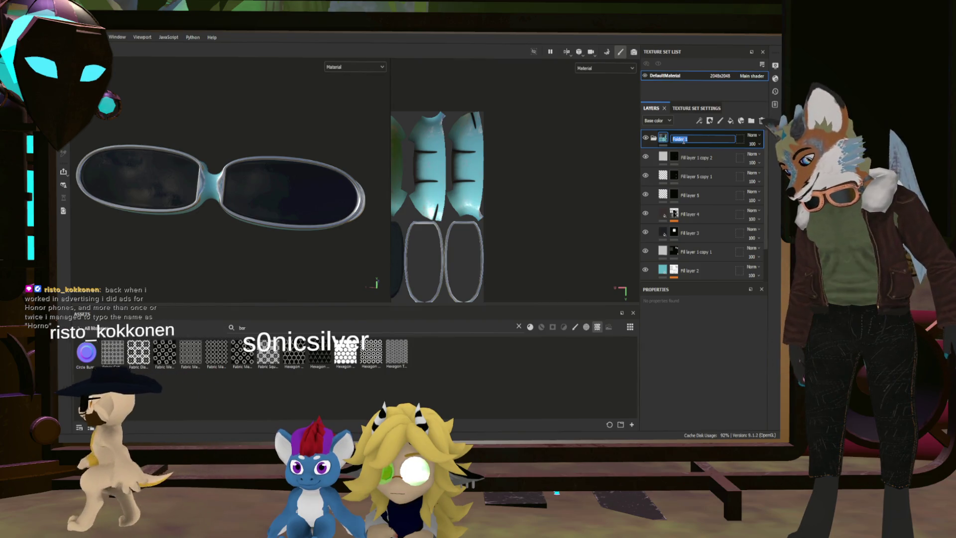
{"action": "type", "text": "Colo"}
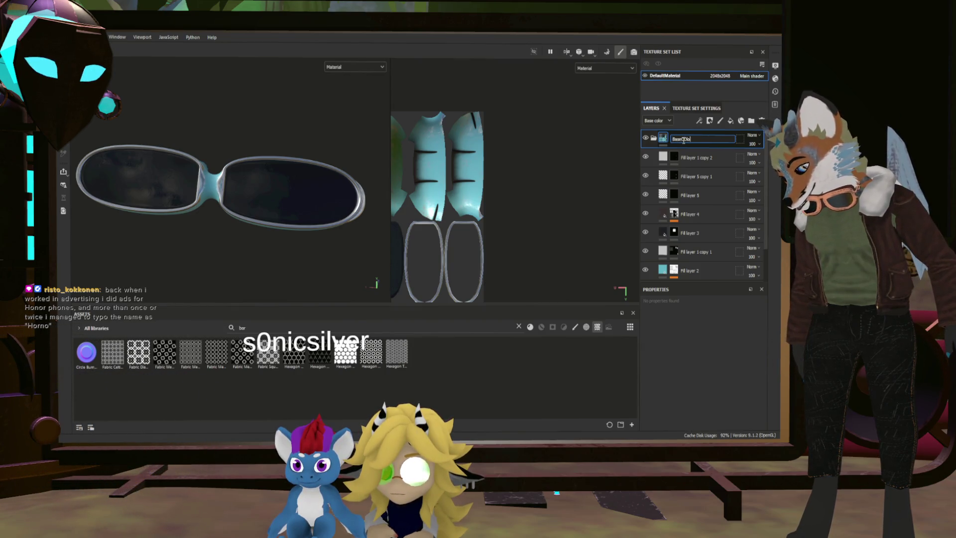
{"action": "type", "text": "uring"}
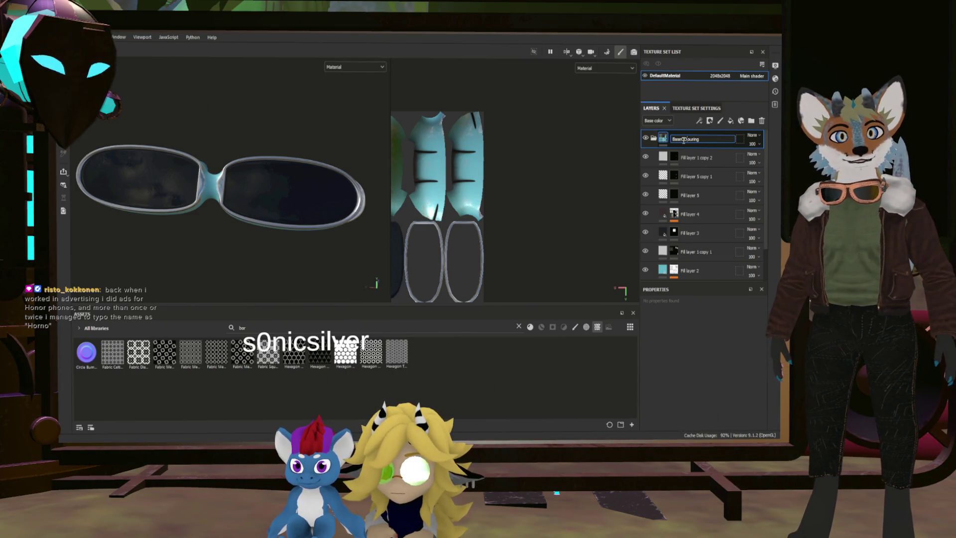
{"action": "key", "text": "Return"}
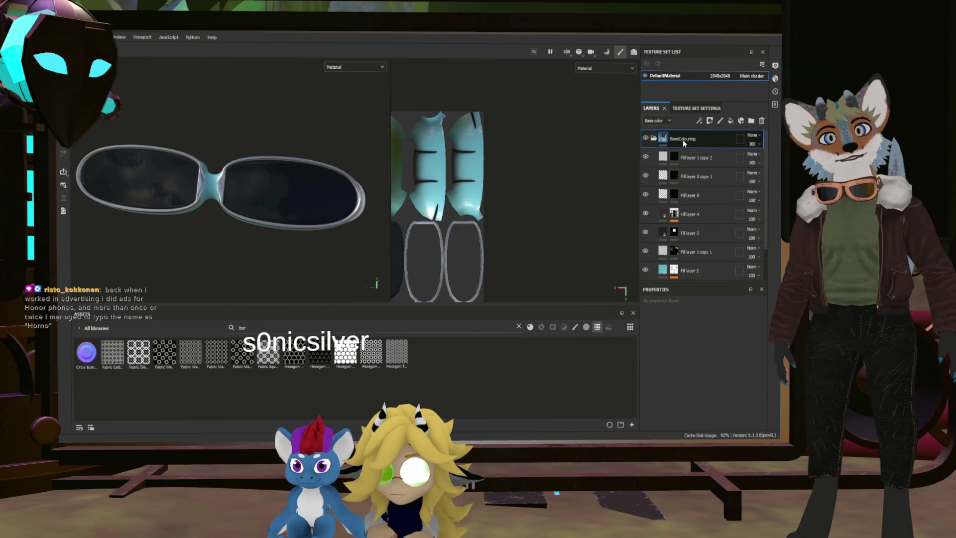
Add a fill layer above the folder with height and metal channels disabled, viewing base colour only
{"action": "left_click", "coordinate": [653, 138]}
{"action": "left_click", "coordinate": [728, 124]}
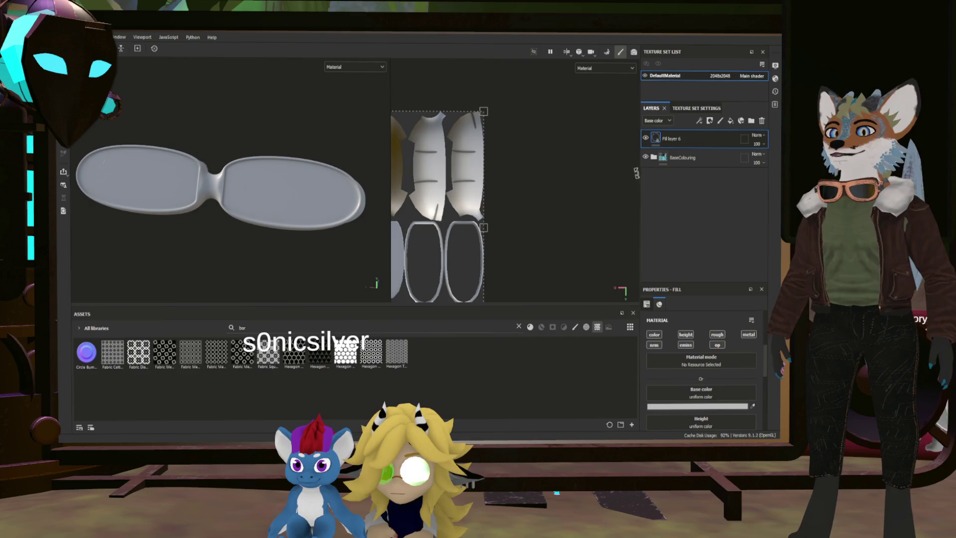
{"action": "left_click", "coordinate": [685, 334]}
{"action": "left_click", "coordinate": [746, 334]}
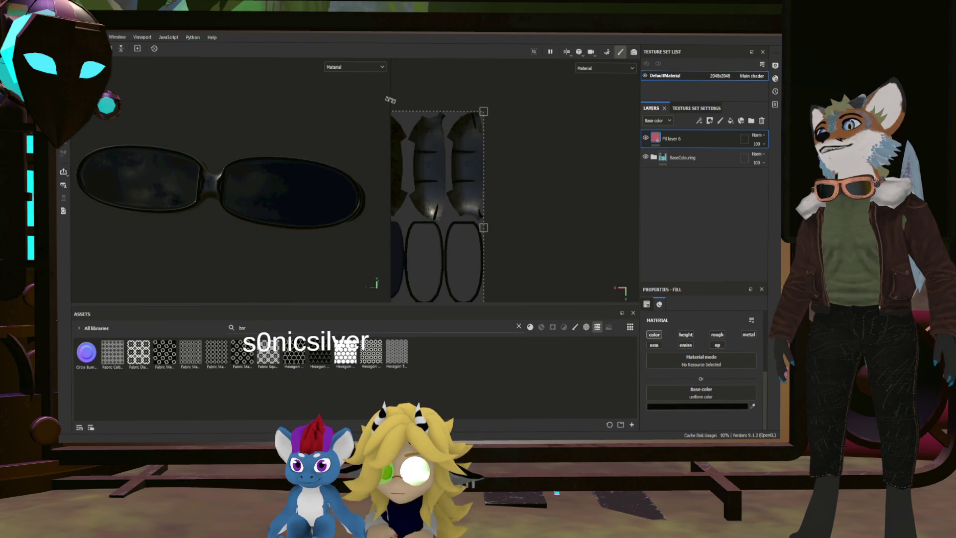
{"action": "key", "text": "c"}
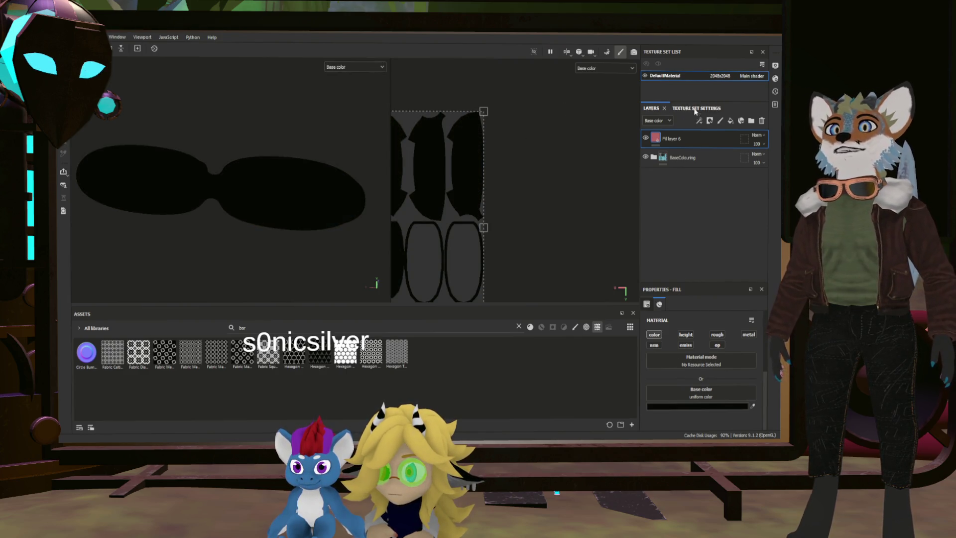
Give Fill layer 6 a black mask, make three copies, and add a fill effect to its mask
{"action": "right_click", "coordinate": [658, 137]}
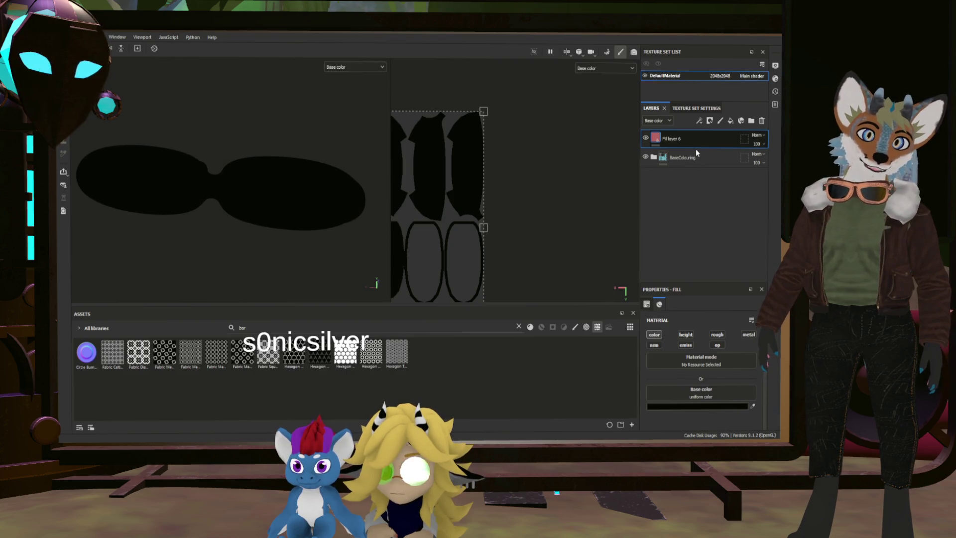
{"action": "left_click", "coordinate": [695, 148]}
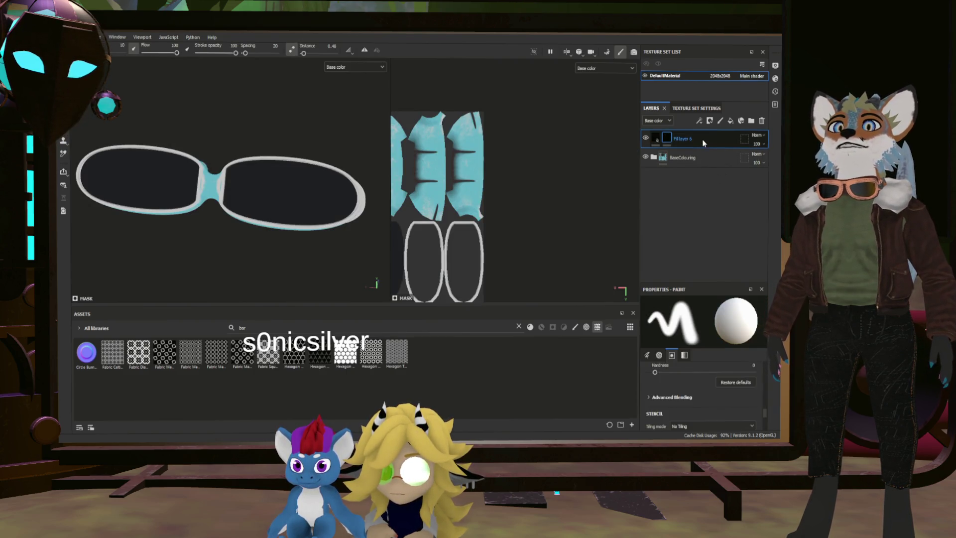
{"action": "key", "text": "ctrl+d"}
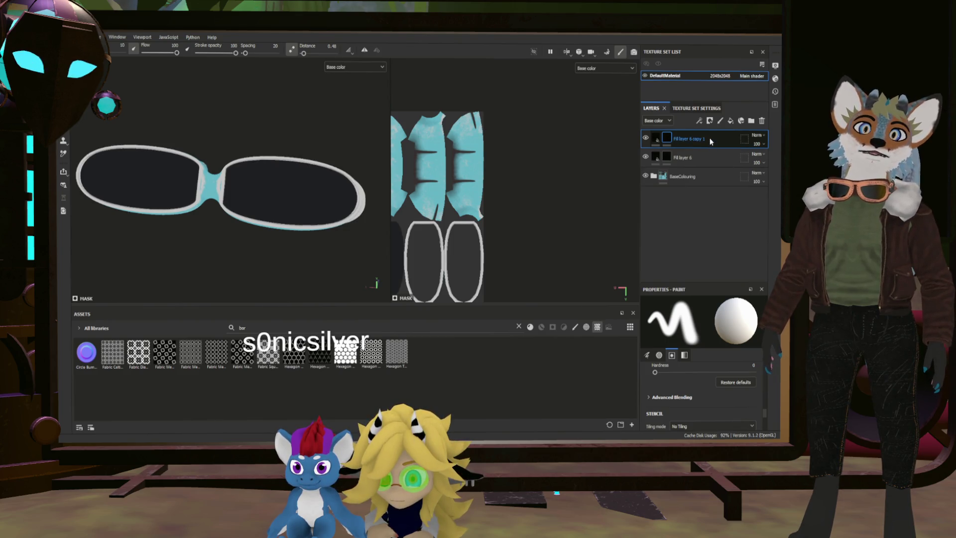
{"action": "key", "text": "ctrl+d"}
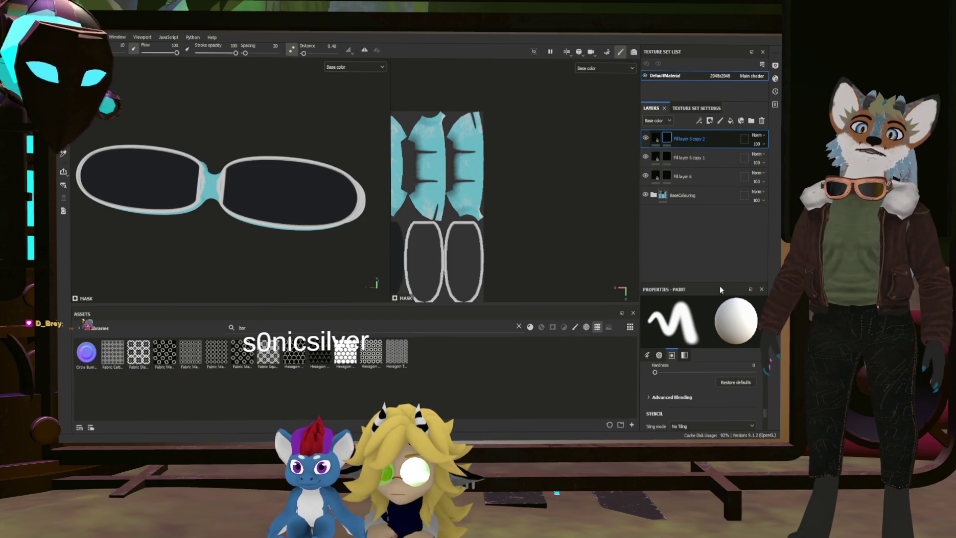
{"action": "key", "text": "ctrl+d"}
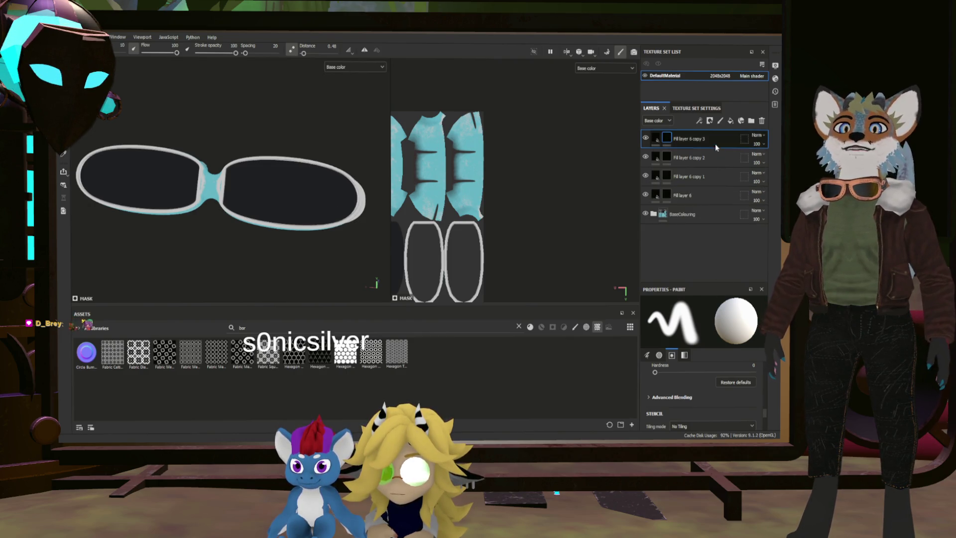
{"action": "left_click", "coordinate": [682, 196]}
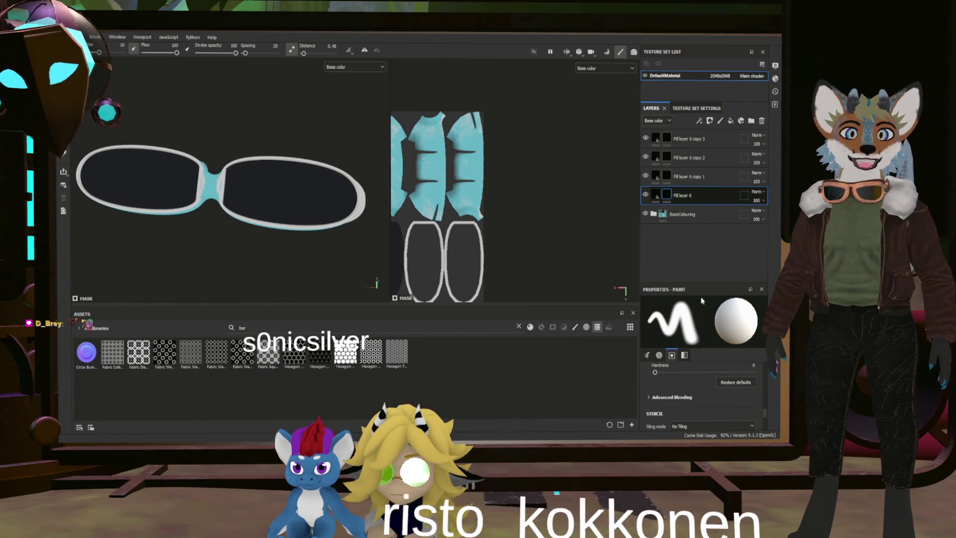
{"action": "key", "text": "ctrl+m"}
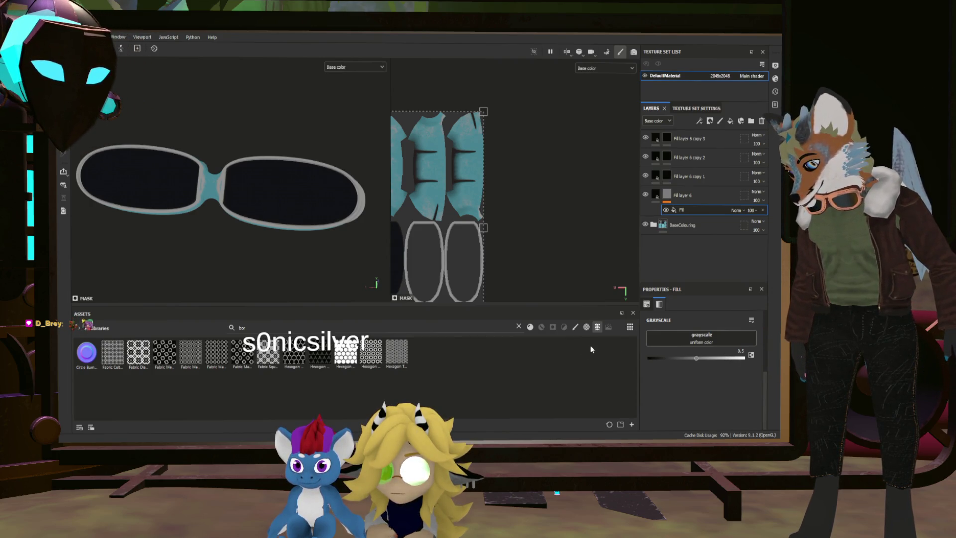
Source Fill layer 6's mask fill from ambient occlusion with Levels, and add a fill to copy 1's mask
{"action": "left_click", "coordinate": [701, 337]}
{"action": "left_click", "coordinate": [701, 363]}
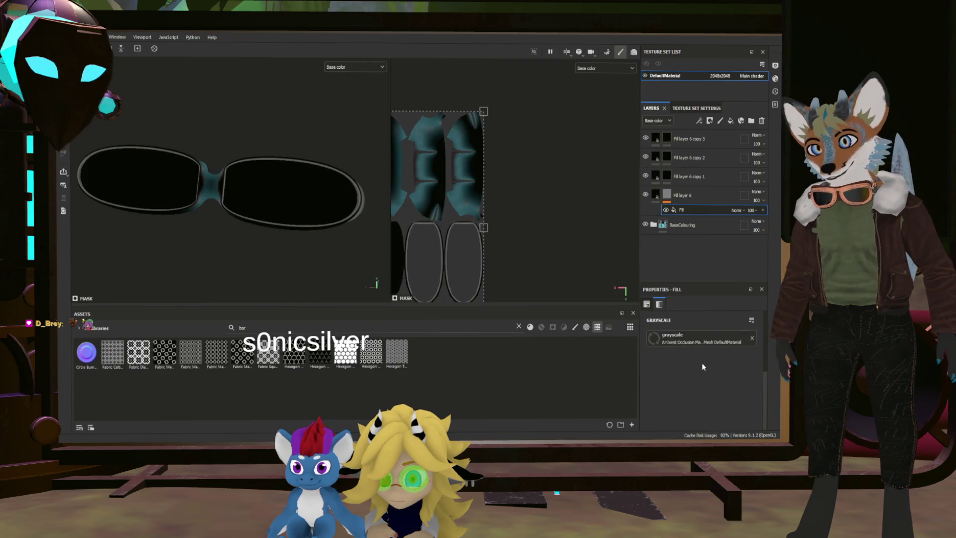
{"action": "left_click", "coordinate": [671, 196]}
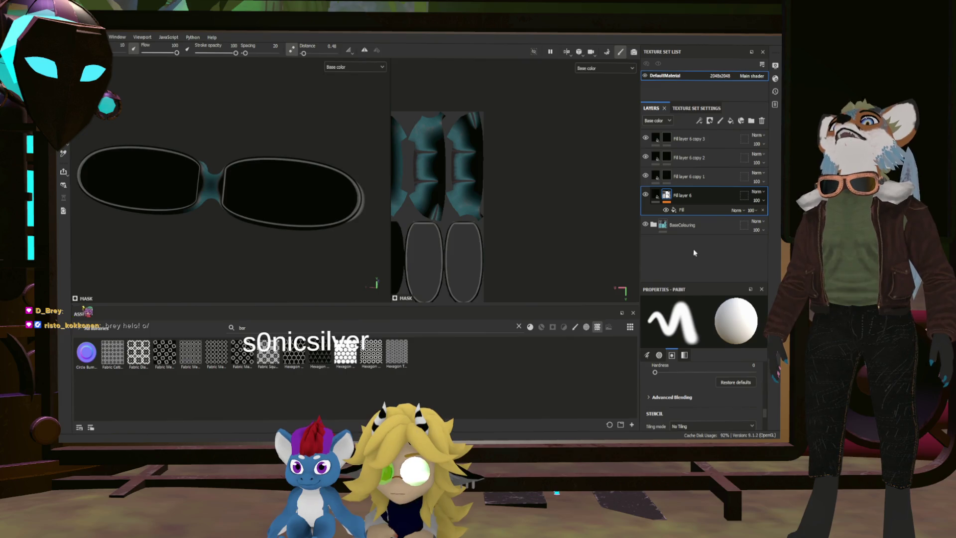
{"action": "left_click", "coordinate": [699, 120]}
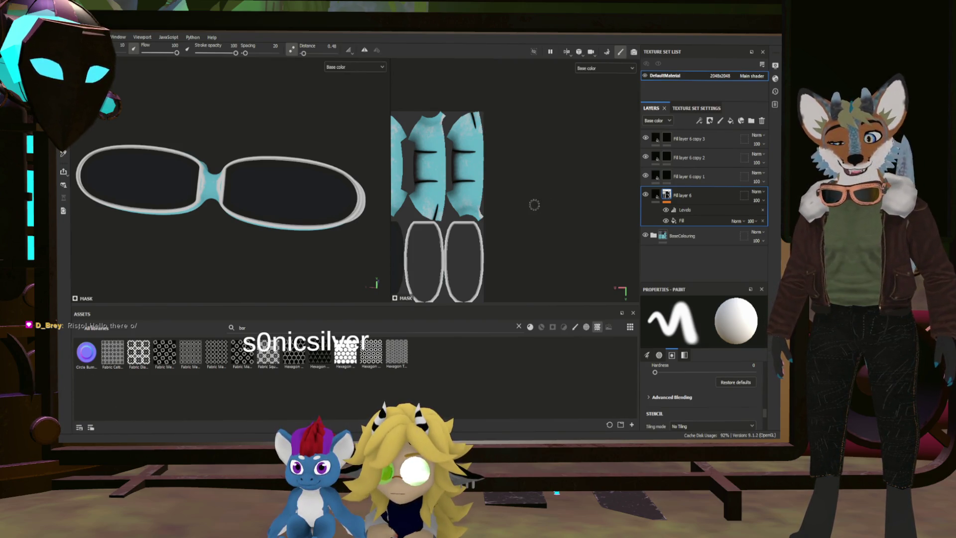
{"action": "left_click", "coordinate": [670, 175]}
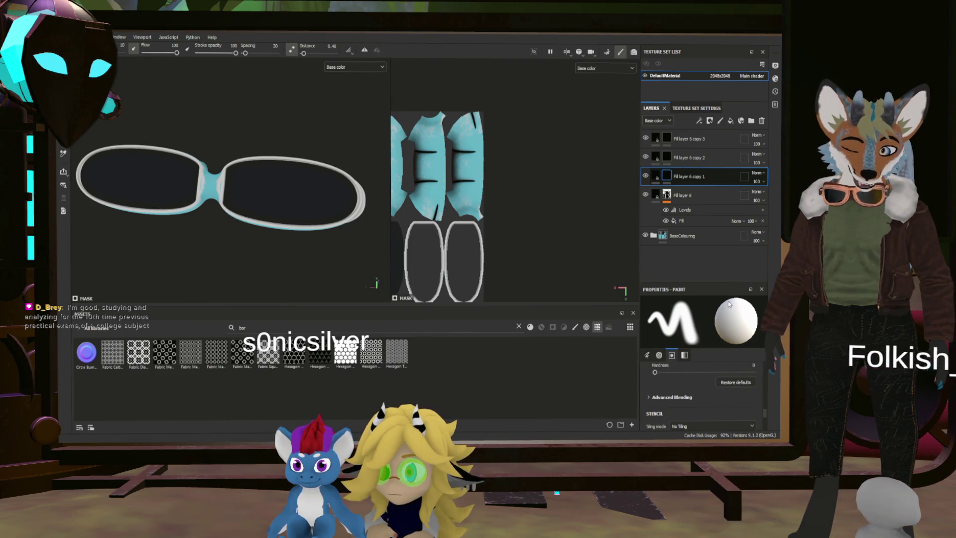
{"action": "left_click", "coordinate": [730, 121]}
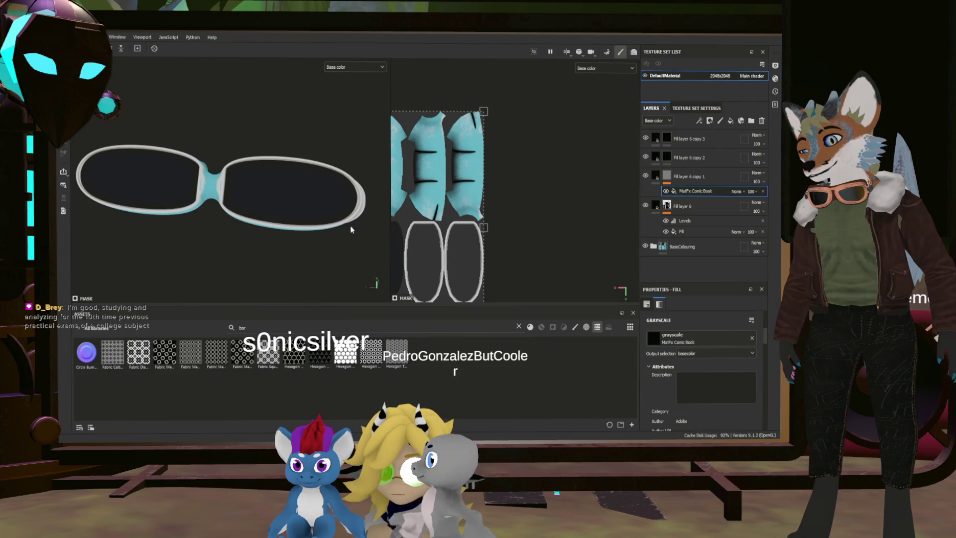
Clear the ambient-occlusion resource from Fill layer 6's mask fill, leaving uniform grey 0.5
{"action": "scroll", "coordinate": [279, 184], "scroll_direction": "up", "scroll_amount": 3}
{"action": "scroll", "coordinate": [693, 366], "scroll_direction": "down", "scroll_amount": 3}
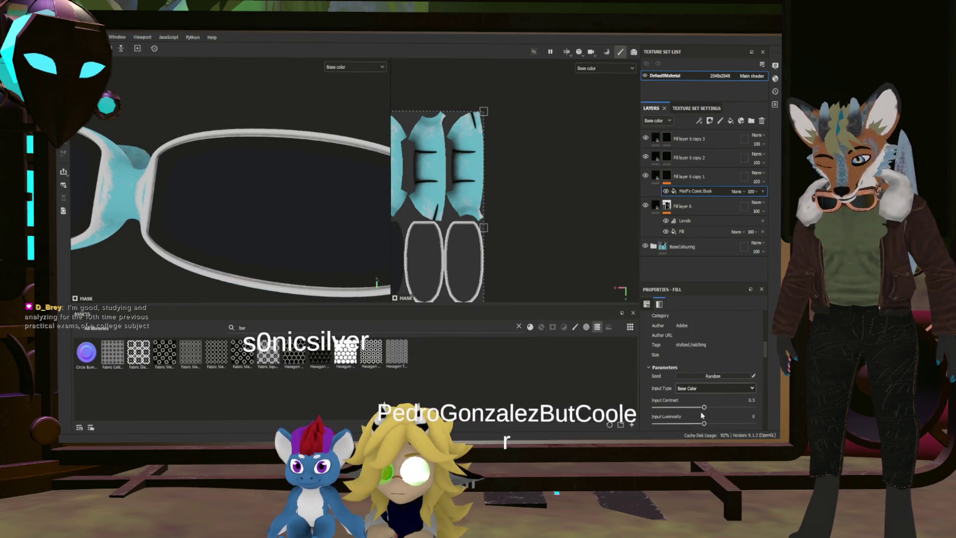
{"action": "scroll", "coordinate": [714, 388], "scroll_direction": "down", "scroll_amount": 1}
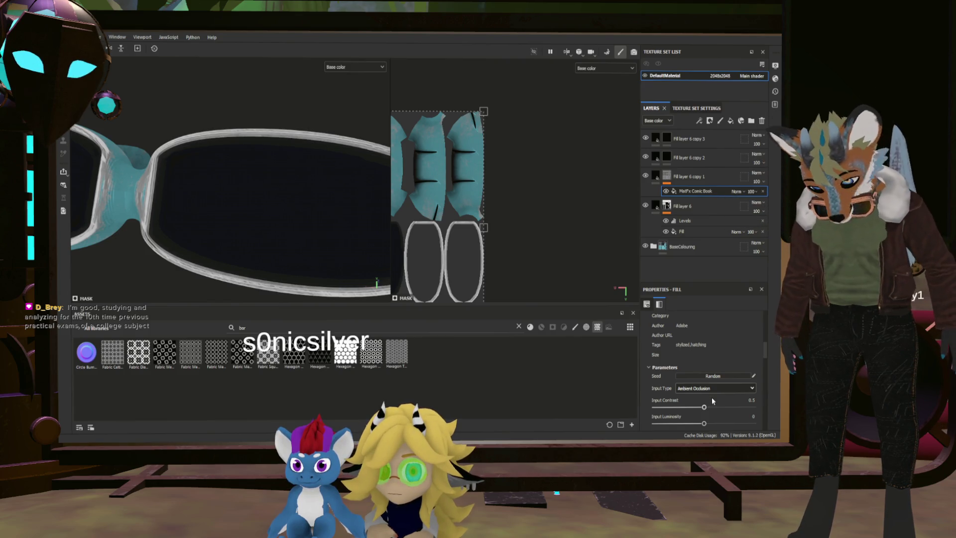
{"action": "scroll", "coordinate": [270, 232], "scroll_direction": "down", "scroll_amount": 2}
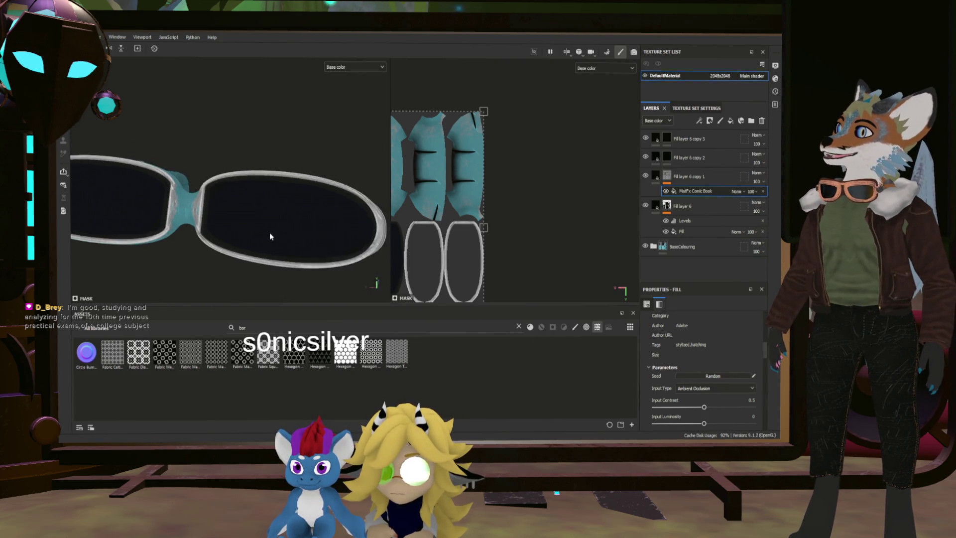
{"action": "mouse_move", "coordinate": [270, 232]}
{"action": "left_mouse_down", "text": "alt"}
{"action": "mouse_move", "coordinate": [256, 220]}
{"action": "mouse_move", "coordinate": [307, 185]}
{"action": "mouse_move", "coordinate": [305, 145]}
{"action": "mouse_move", "coordinate": [199, 164]}
{"action": "left_mouse_up", "text": "alt"}
{"action": "scroll", "coordinate": [105, 191], "scroll_direction": "up", "scroll_amount": 3}
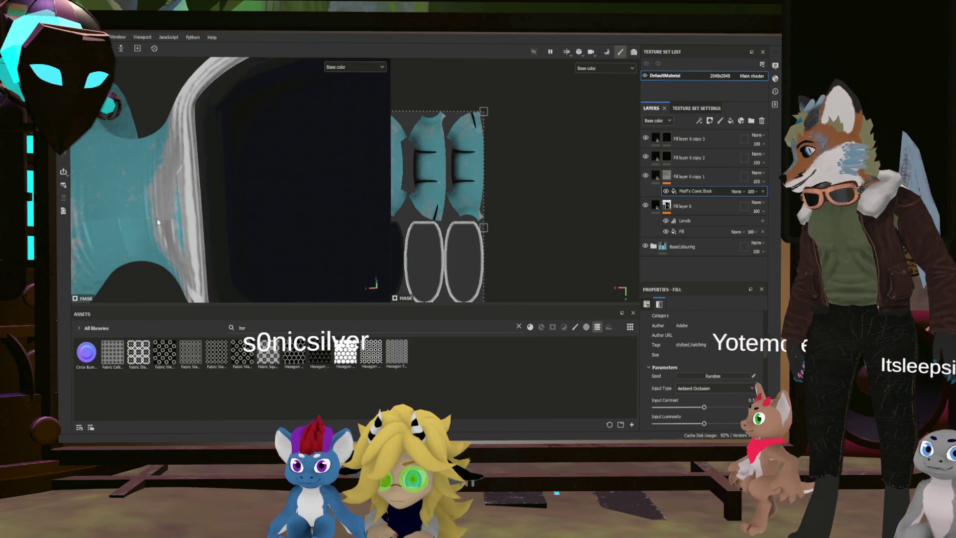
{"action": "scroll", "coordinate": [170, 193], "scroll_direction": "down", "scroll_amount": 3}
{"action": "mouse_move", "coordinate": [169, 193]}
{"action": "left_mouse_down", "text": "alt"}
{"action": "mouse_move", "coordinate": [265, 197]}
{"action": "mouse_move", "coordinate": [324, 170]}
{"action": "mouse_move", "coordinate": [271, 174]}
{"action": "left_mouse_up", "text": "alt"}
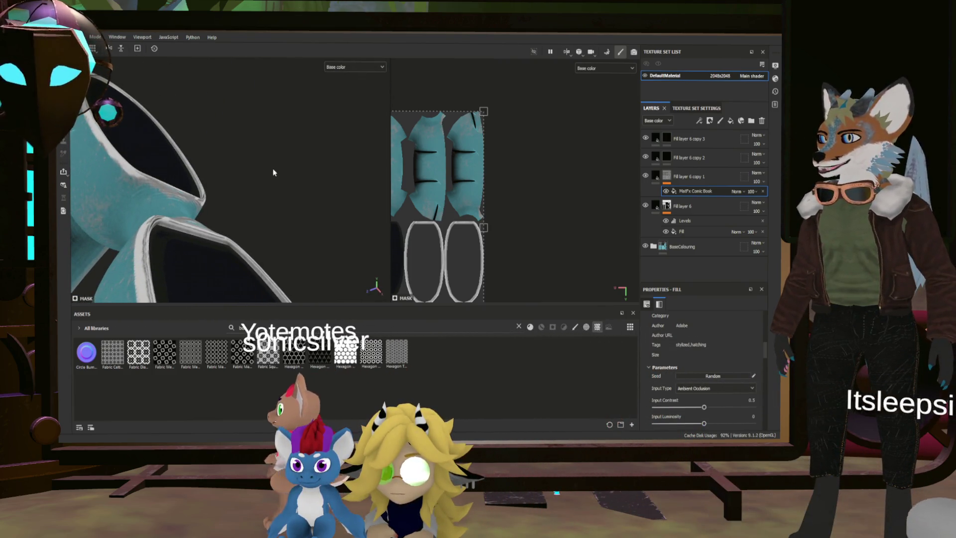
{"action": "double_click", "coordinate": [682, 206]}
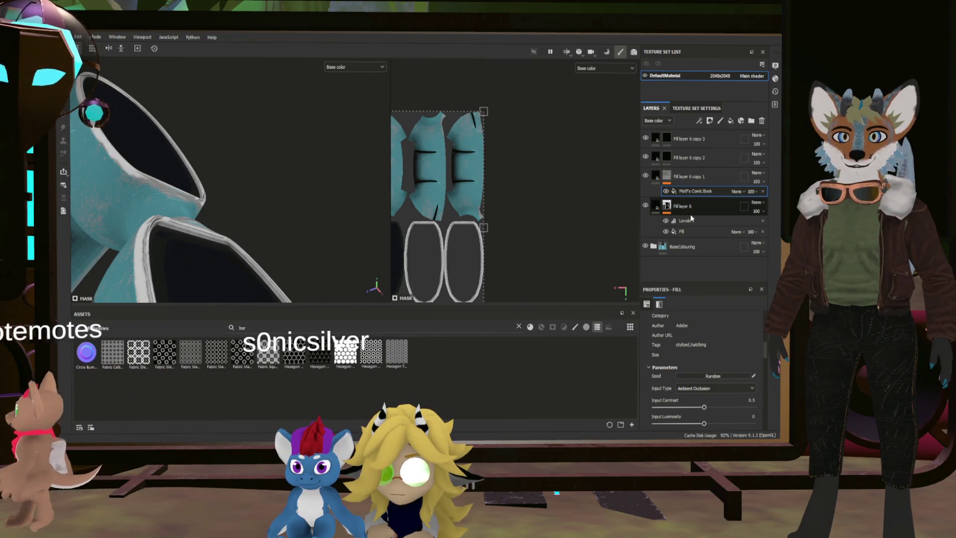
{"action": "left_click", "coordinate": [690, 215]}
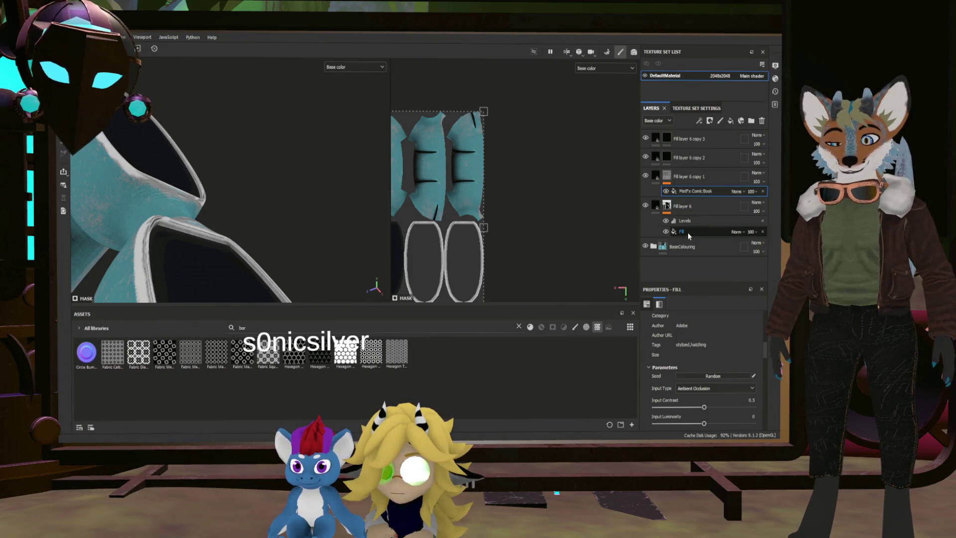
{"action": "left_click", "coordinate": [688, 232]}
{"action": "left_click", "coordinate": [752, 339]}
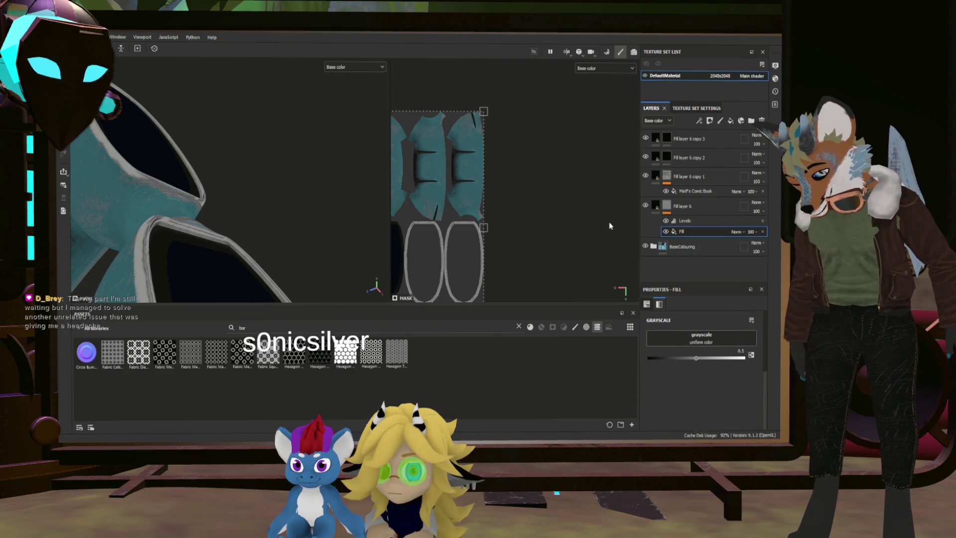
Undo the source removal and set the ambient-occlusion Global Balance to about 0.62
{"action": "key", "text": "ctrl+z"}
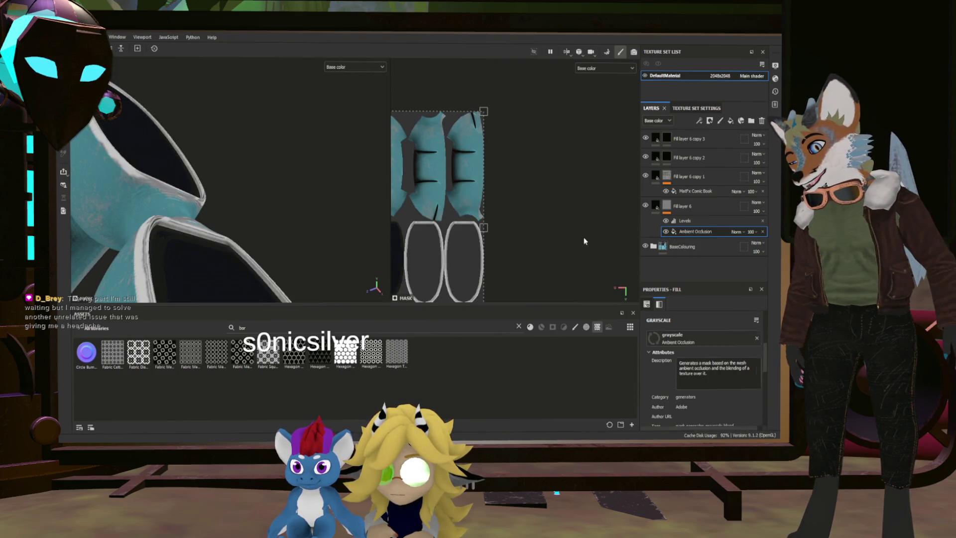
{"action": "mouse_move", "coordinate": [233, 190]}
{"action": "left_mouse_down", "text": "alt"}
{"action": "mouse_move", "coordinate": [124, 191]}
{"action": "mouse_move", "coordinate": [265, 205]}
{"action": "mouse_move", "coordinate": [392, 235]}
{"action": "left_mouse_up", "text": "alt"}
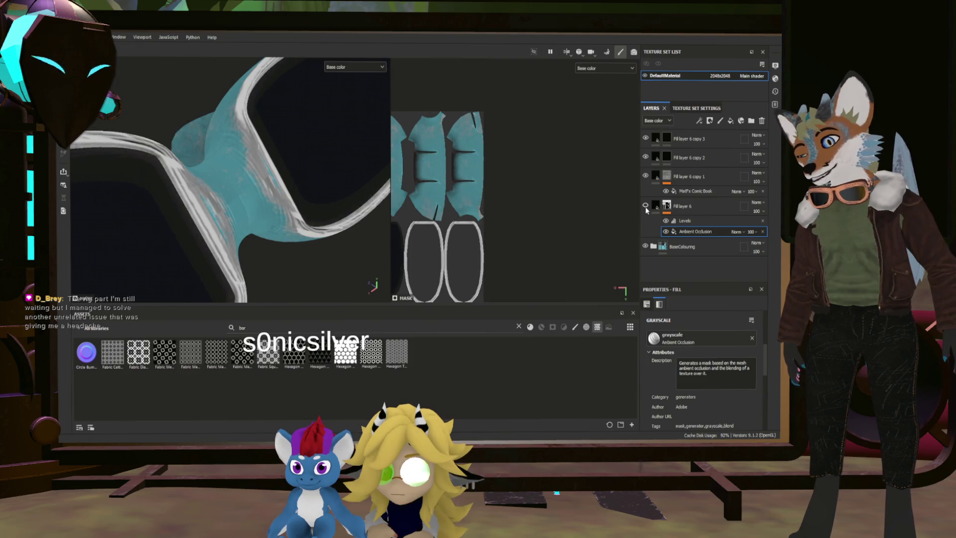
{"action": "scroll", "coordinate": [711, 342], "scroll_direction": "down", "scroll_amount": 5}
{"action": "scroll", "coordinate": [714, 351], "scroll_direction": "down", "scroll_amount": 1}
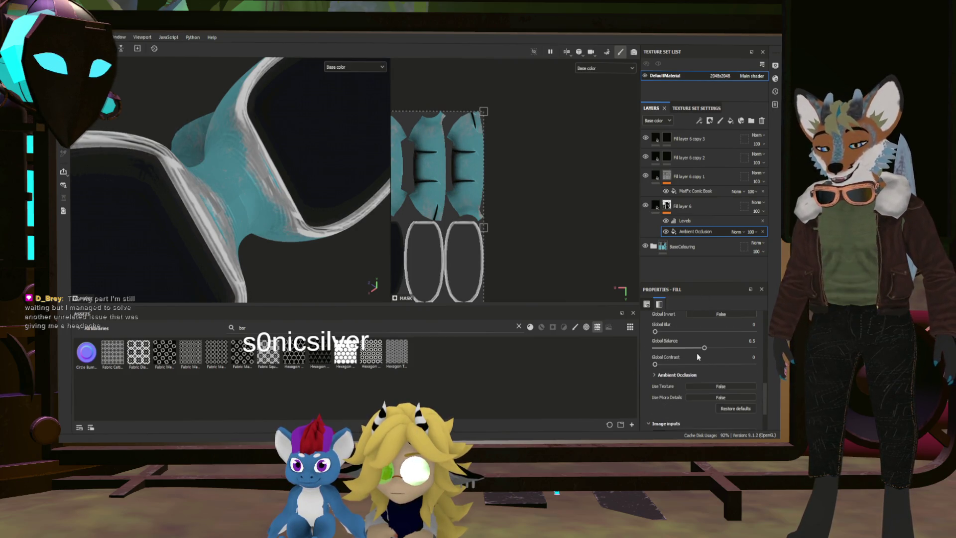
{"action": "mouse_move", "coordinate": [299, 209]}
{"action": "left_mouse_down", "text": "alt"}
{"action": "mouse_move", "coordinate": [261, 232]}
{"action": "mouse_move", "coordinate": [254, 277]}
{"action": "mouse_move", "coordinate": [237, 199]}
{"action": "left_mouse_up", "text": "alt"}
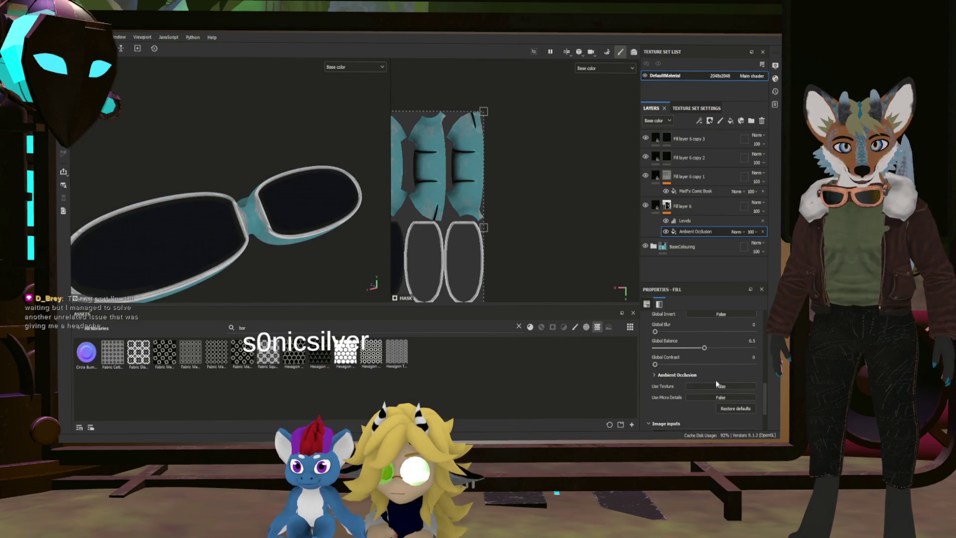
{"action": "mouse_move", "coordinate": [706, 349]}
{"action": "left_mouse_down"}
{"action": "mouse_move", "coordinate": [729, 347]}
{"action": "mouse_move", "coordinate": [665, 346]}
{"action": "mouse_move", "coordinate": [714, 364]}
{"action": "mouse_move", "coordinate": [654, 361]}
{"action": "left_mouse_up"}
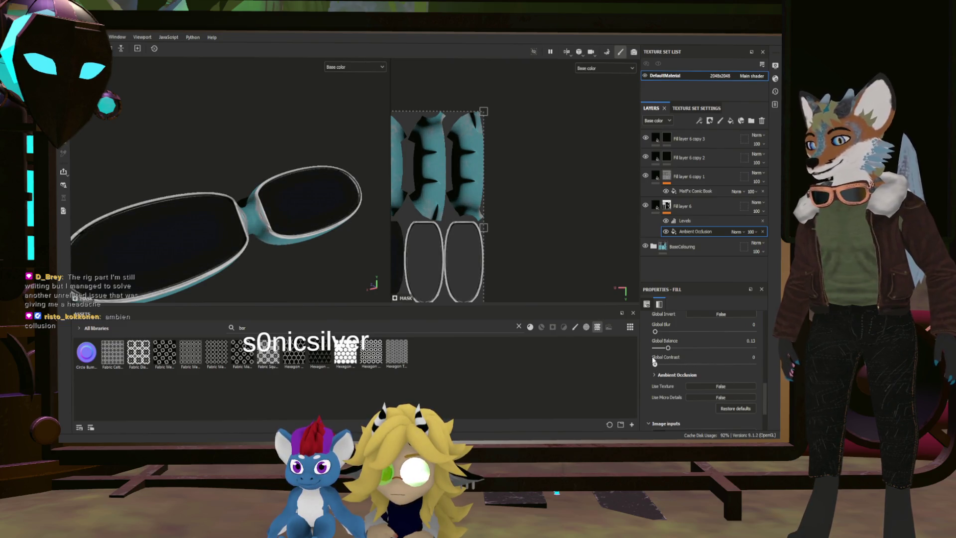
{"action": "scroll", "coordinate": [279, 239], "scroll_direction": "up", "scroll_amount": 5}
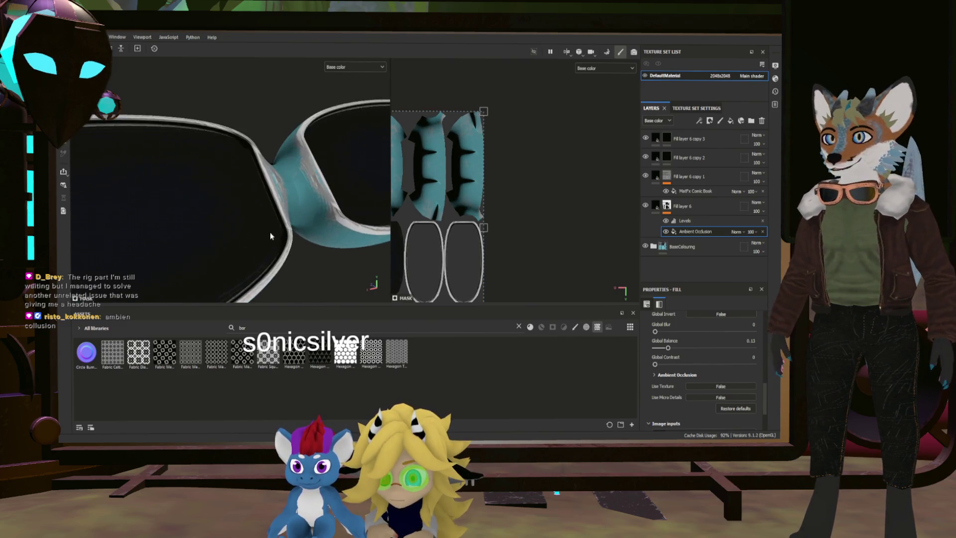
{"action": "scroll", "coordinate": [370, 249], "scroll_direction": "down", "scroll_amount": 5}
{"action": "mouse_move", "coordinate": [370, 249]}
{"action": "left_mouse_down", "text": "alt"}
{"action": "mouse_move", "coordinate": [286, 222]}
{"action": "mouse_move", "coordinate": [299, 227]}
{"action": "left_mouse_up", "text": "alt"}
{"action": "scroll", "coordinate": [366, 243], "scroll_direction": "up", "scroll_amount": 4}
{"action": "mouse_move", "coordinate": [668, 348]}
{"action": "left_mouse_down"}
{"action": "mouse_move", "coordinate": [725, 351]}
{"action": "mouse_move", "coordinate": [717, 350]}
{"action": "left_mouse_up"}
Increase the MatFx Comic Book effect's sharpness and contrast
{"action": "scroll", "coordinate": [350, 219], "scroll_direction": "down", "scroll_amount": 3}
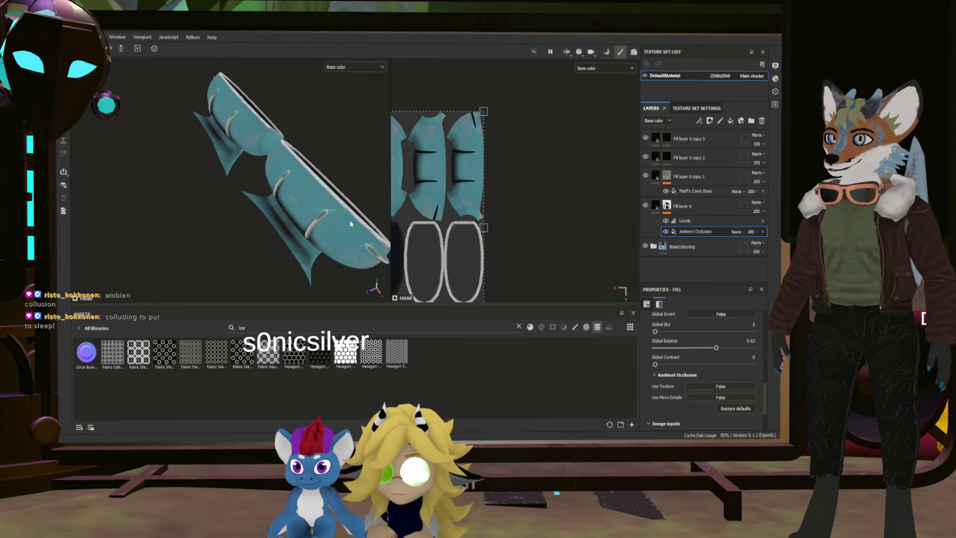
{"action": "mouse_move", "coordinate": [380, 209]}
{"action": "left_mouse_down", "text": "alt"}
{"action": "mouse_move", "coordinate": [149, 187]}
{"action": "mouse_move", "coordinate": [265, 207]}
{"action": "left_mouse_up", "text": "alt"}
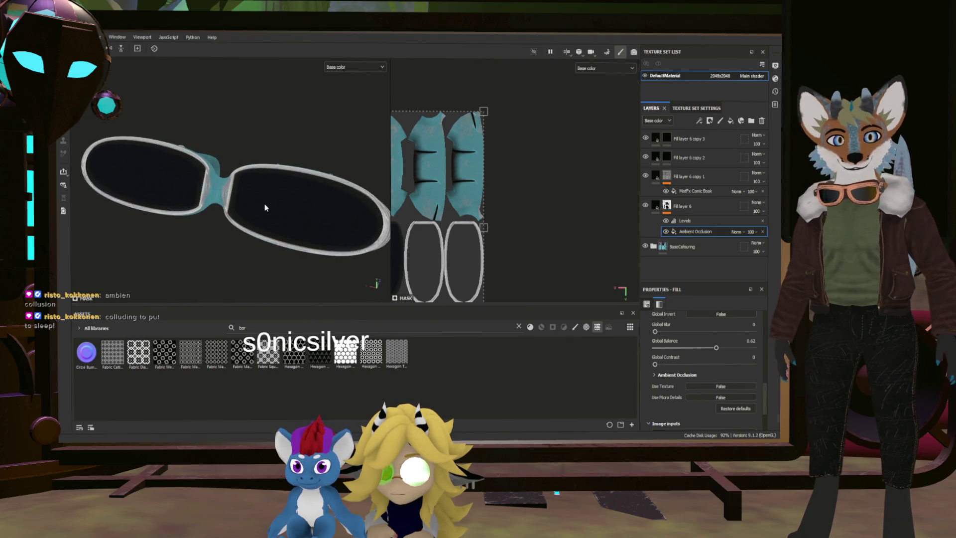
{"action": "scroll", "coordinate": [256, 207], "scroll_direction": "up", "scroll_amount": 5}
{"action": "mouse_move", "coordinate": [301, 145]}
{"action": "left_mouse_down", "text": "alt"}
{"action": "mouse_move", "coordinate": [251, 139]}
{"action": "mouse_move", "coordinate": [234, 196]}
{"action": "left_mouse_up", "text": "alt"}
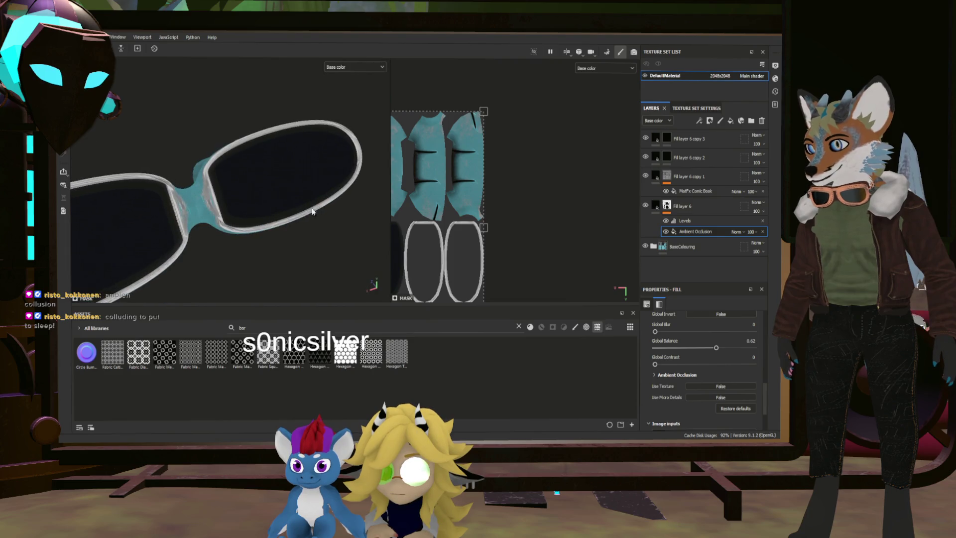
{"action": "left_click", "coordinate": [695, 190]}
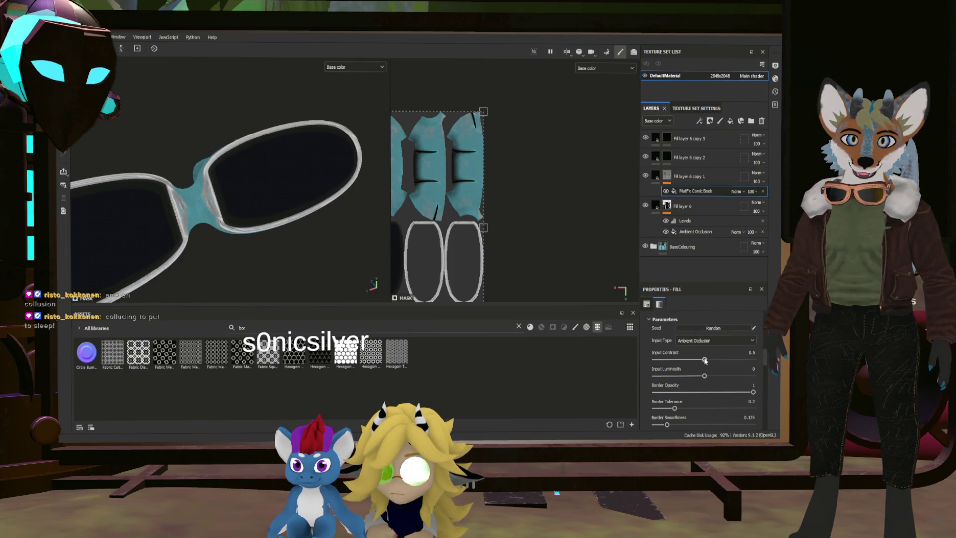
{"action": "scroll", "coordinate": [712, 378], "scroll_direction": "down", "scroll_amount": 5}
{"action": "scroll", "coordinate": [710, 377], "scroll_direction": "up", "scroll_amount": 2}
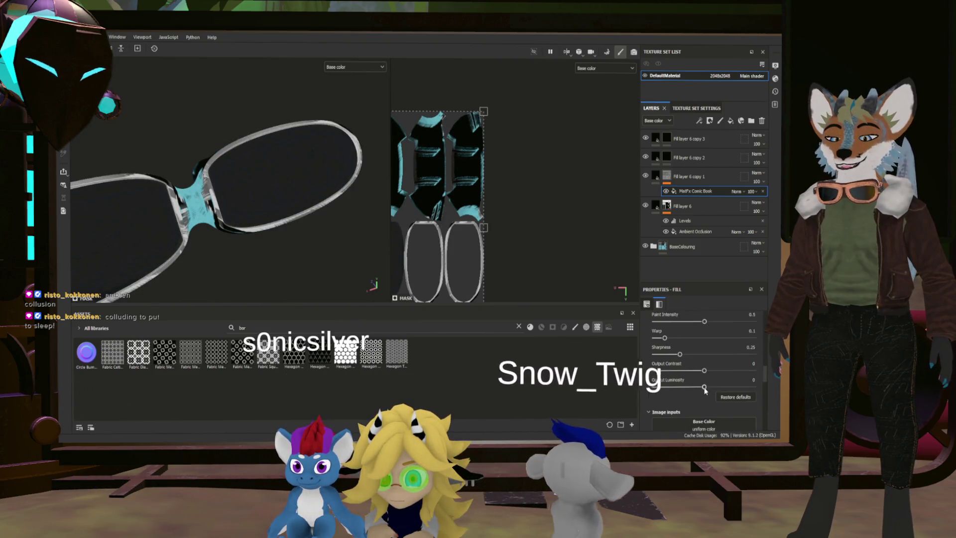
{"action": "left_click_drag", "start_coordinate": [704, 369], "coordinate": [753, 370]}
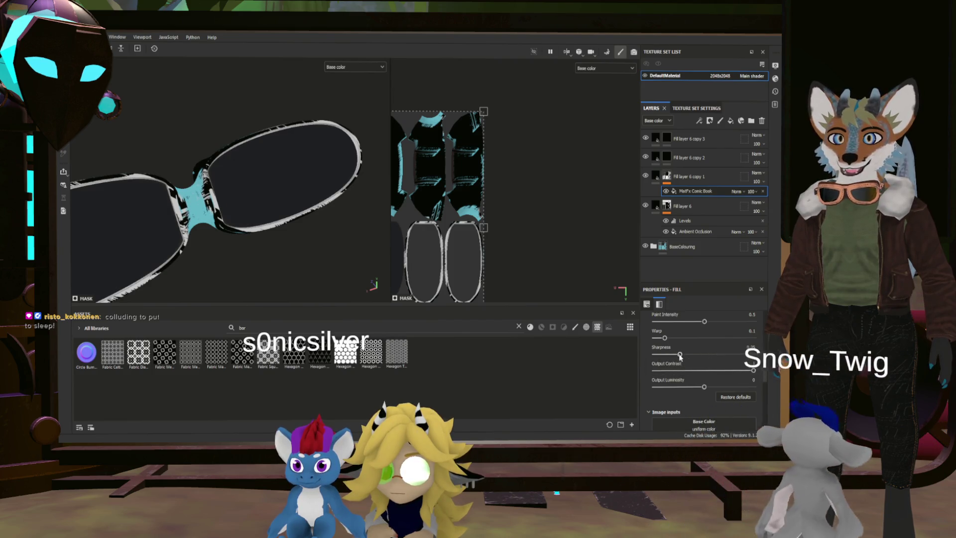
Max the comic effect's Output Contrast, set Warp and Paint Intensity to 1, and Border Tolerance 0.11
{"action": "left_click_drag", "start_coordinate": [679, 354], "coordinate": [753, 355]}
{"action": "scroll", "coordinate": [753, 355], "scroll_direction": "up", "scroll_amount": 1}
{"action": "left_click", "coordinate": [753, 362]}
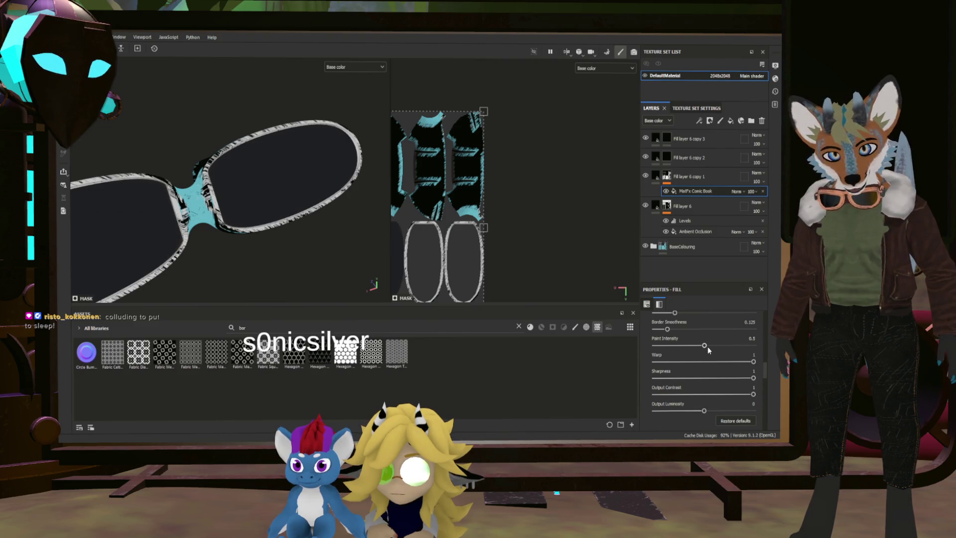
{"action": "left_click_drag", "start_coordinate": [709, 345], "coordinate": [753, 345]}
{"action": "scroll", "coordinate": [696, 340], "scroll_direction": "up", "scroll_amount": 1}
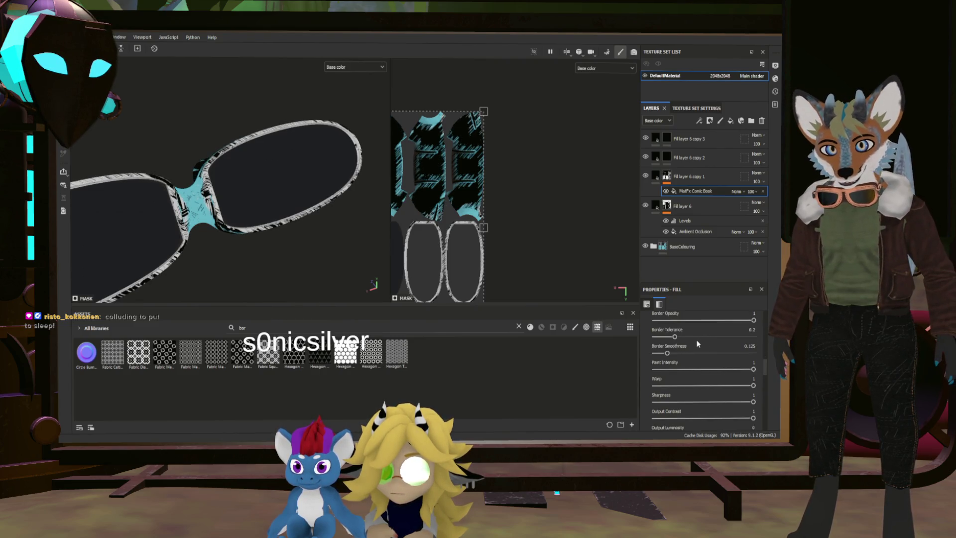
{"action": "scroll", "coordinate": [682, 356], "scroll_direction": "up", "scroll_amount": 1}
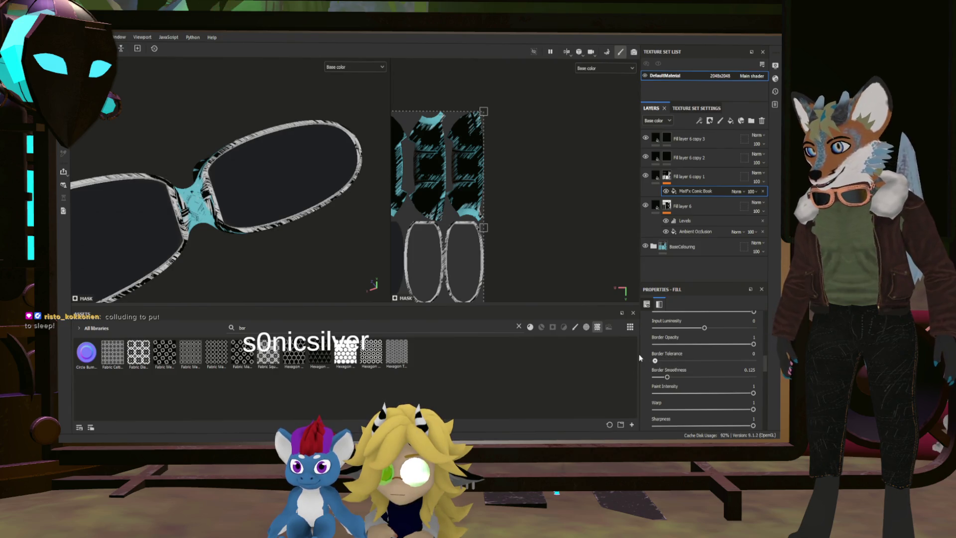
{"action": "left_click", "coordinate": [753, 360]}
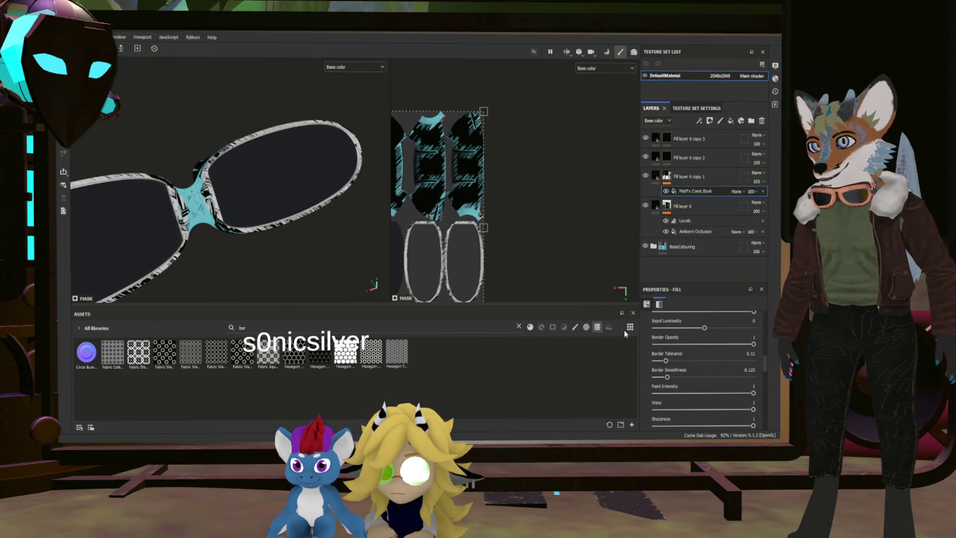
Lower the comic effect's Input Luminosity to -0.53 and check the hatching on the goggles
{"action": "scroll", "coordinate": [710, 330], "scroll_direction": "up", "scroll_amount": 3}
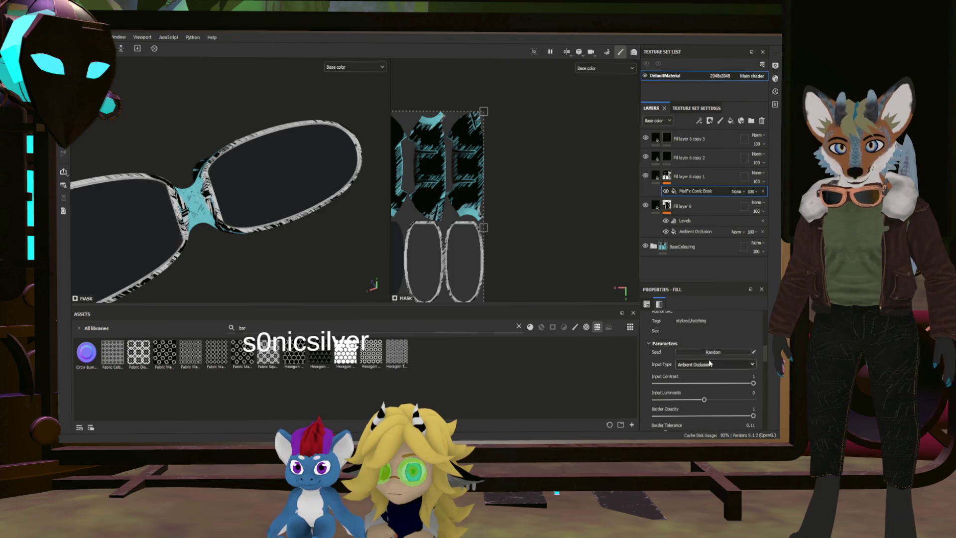
{"action": "left_click_drag", "start_coordinate": [704, 401], "coordinate": [672, 397]}
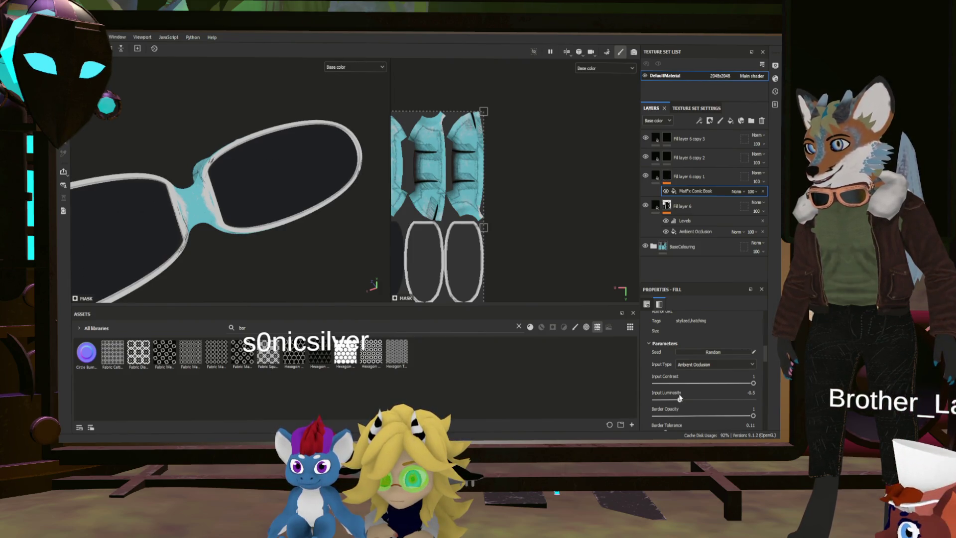
{"action": "mouse_move", "coordinate": [369, 208]}
{"action": "left_mouse_down", "text": "alt"}
{"action": "mouse_move", "coordinate": [324, 182]}
{"action": "mouse_move", "coordinate": [371, 187]}
{"action": "mouse_move", "coordinate": [298, 204]}
{"action": "mouse_move", "coordinate": [252, 231]}
{"action": "mouse_move", "coordinate": [260, 201]}
{"action": "left_mouse_up", "text": "alt"}
{"action": "scroll", "coordinate": [371, 187], "scroll_direction": "up", "scroll_amount": 3}
{"action": "scroll", "coordinate": [252, 230], "scroll_direction": "up", "scroll_amount": 5}
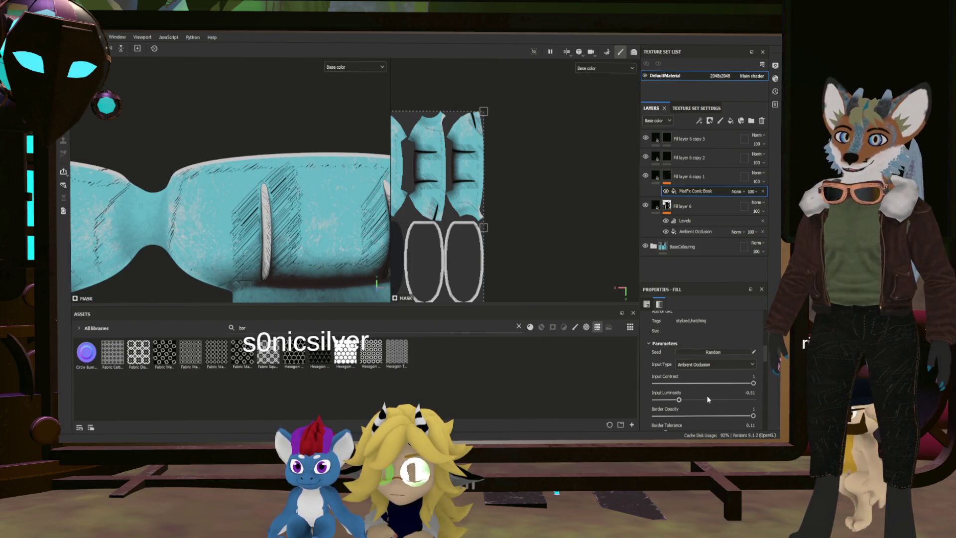
{"action": "left_click_drag", "start_coordinate": [678, 399], "coordinate": [676, 399]}
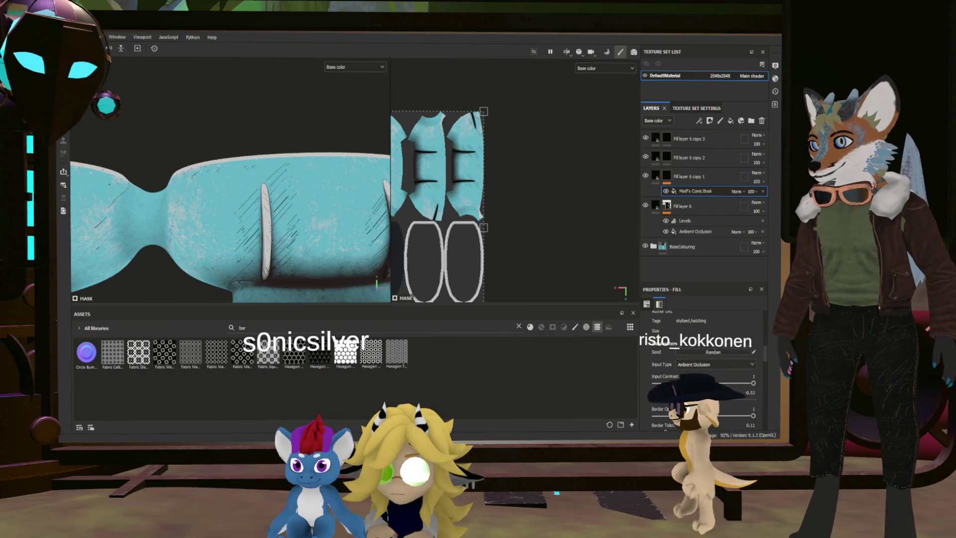
{"action": "mouse_move", "coordinate": [368, 269]}
{"action": "left_mouse_down", "text": "alt"}
{"action": "mouse_move", "coordinate": [216, 254]}
{"action": "mouse_move", "coordinate": [341, 214]}
{"action": "mouse_move", "coordinate": [367, 226]}
{"action": "mouse_move", "coordinate": [421, 196]}
{"action": "mouse_move", "coordinate": [326, 277]}
{"action": "mouse_move", "coordinate": [245, 255]}
{"action": "left_mouse_up", "text": "alt"}
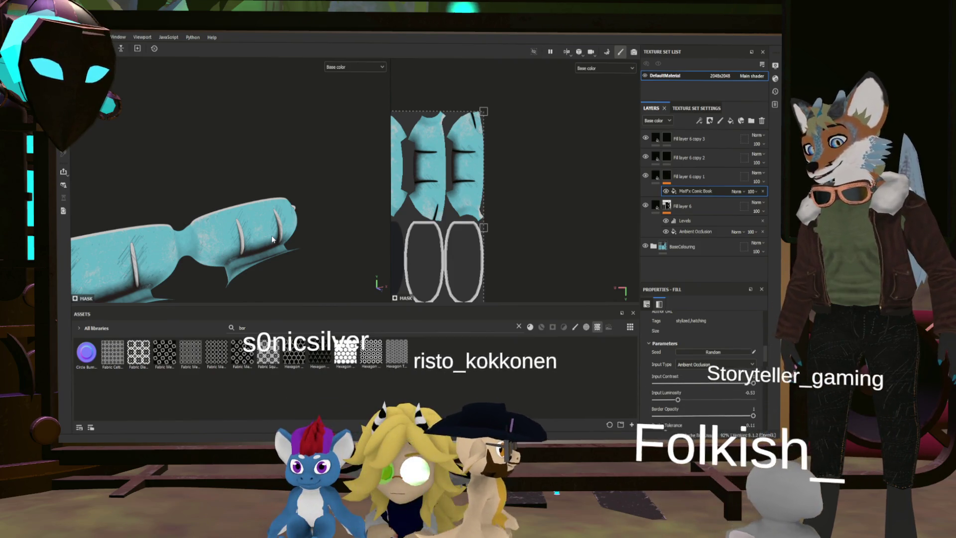
{"action": "mouse_move", "coordinate": [254, 226]}
{"action": "left_mouse_down", "text": "alt"}
{"action": "mouse_move", "coordinate": [270, 214]}
{"action": "mouse_move", "coordinate": [234, 213]}
{"action": "mouse_move", "coordinate": [249, 207]}
{"action": "mouse_move", "coordinate": [240, 205]}
{"action": "mouse_move", "coordinate": [307, 201]}
{"action": "mouse_move", "coordinate": [194, 206]}
{"action": "mouse_move", "coordinate": [291, 207]}
{"action": "mouse_move", "coordinate": [297, 160]}
{"action": "mouse_move", "coordinate": [261, 222]}
{"action": "mouse_move", "coordinate": [319, 209]}
{"action": "left_mouse_up", "text": "alt"}
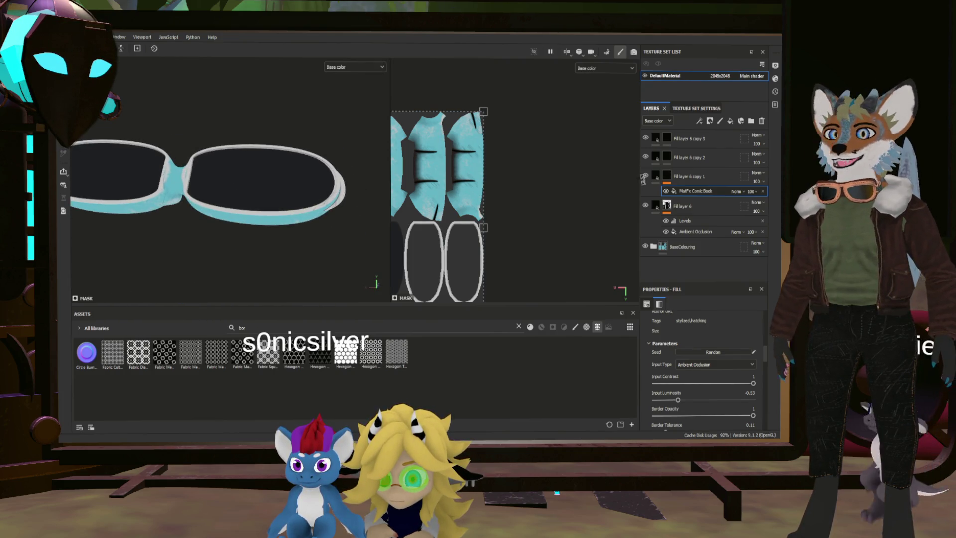
Add a MatFx Comic Book fill to copy 2's mask, driven by the Curvature input
{"action": "left_click", "coordinate": [668, 162]}
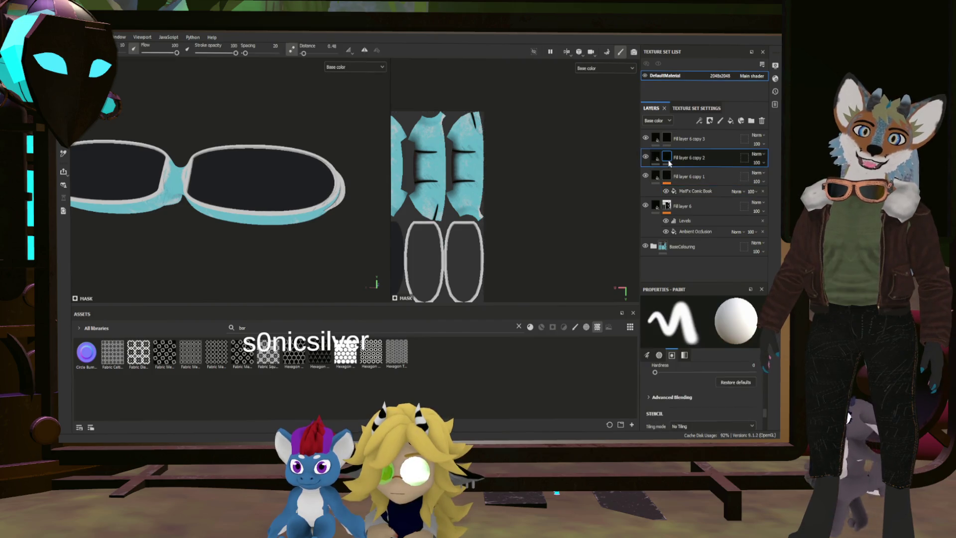
{"action": "right_click", "coordinate": [691, 166]}
{"action": "left_click", "coordinate": [708, 293]}
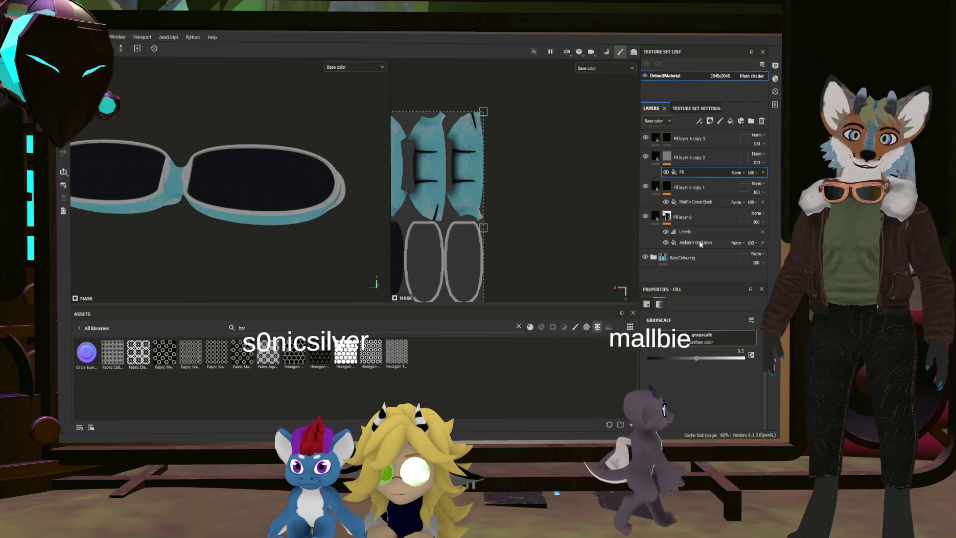
{"action": "left_click_drag", "start_coordinate": [695, 202], "coordinate": [701, 337]}
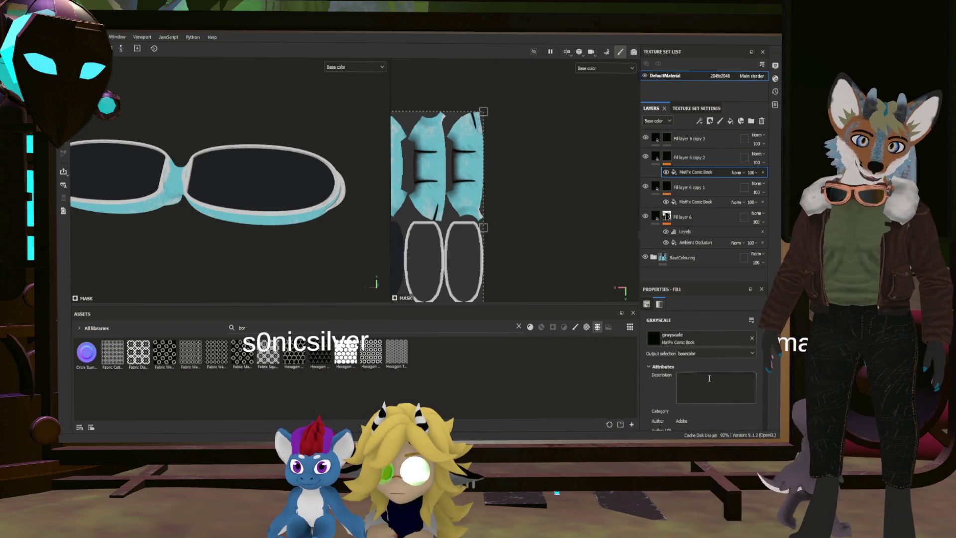
{"action": "scroll", "coordinate": [709, 377], "scroll_direction": "down", "scroll_amount": 5}
{"action": "left_click", "coordinate": [699, 340]}
{"action": "left_click", "coordinate": [688, 389]}
Set Output Contrast and Paint Intensity to 1, Input Contrast near 0.9, and Input Luminosity -0.52
{"action": "scroll", "coordinate": [691, 389], "scroll_direction": "down", "scroll_amount": 4}
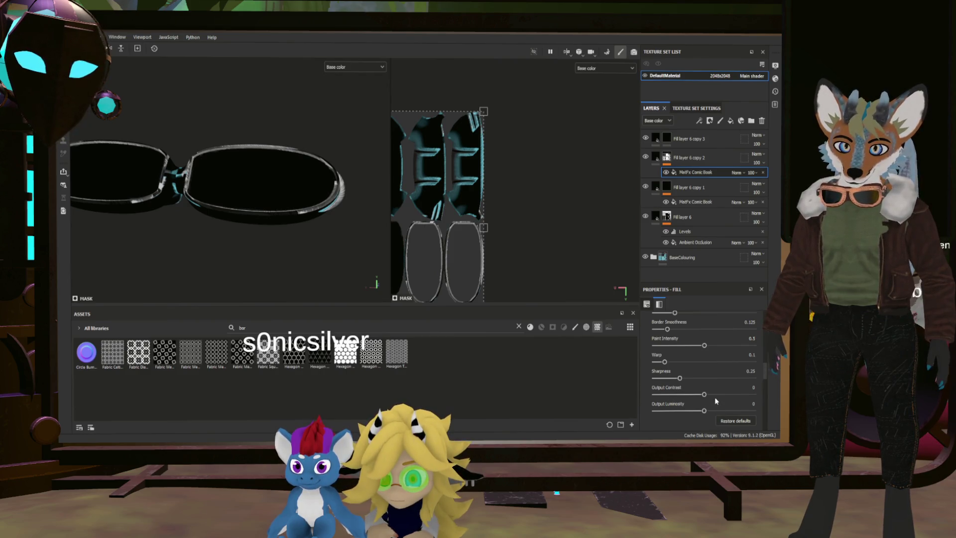
{"action": "left_click_drag", "start_coordinate": [704, 394], "coordinate": [753, 393]}
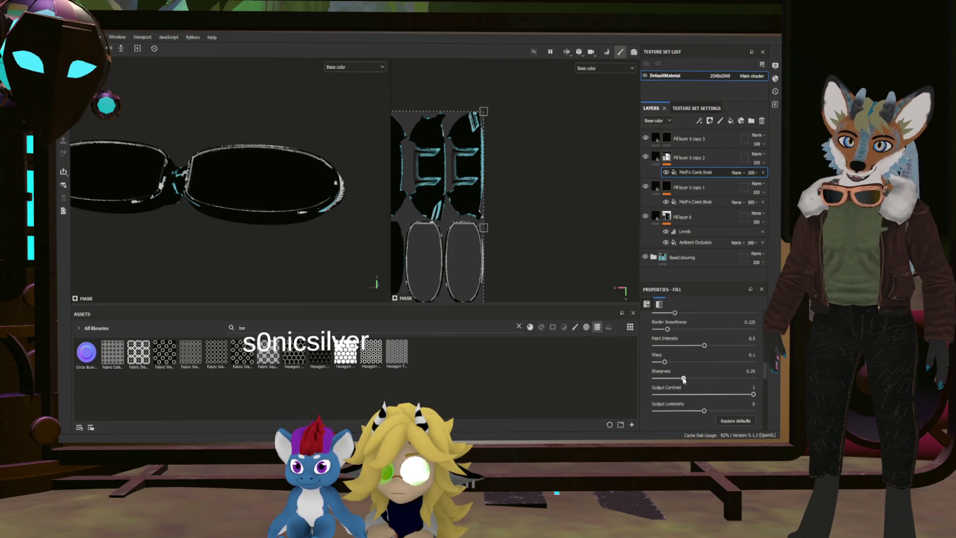
{"action": "left_click_drag", "start_coordinate": [666, 362], "coordinate": [754, 362]}
{"action": "scroll", "coordinate": [683, 360], "scroll_direction": "up", "scroll_amount": 1}
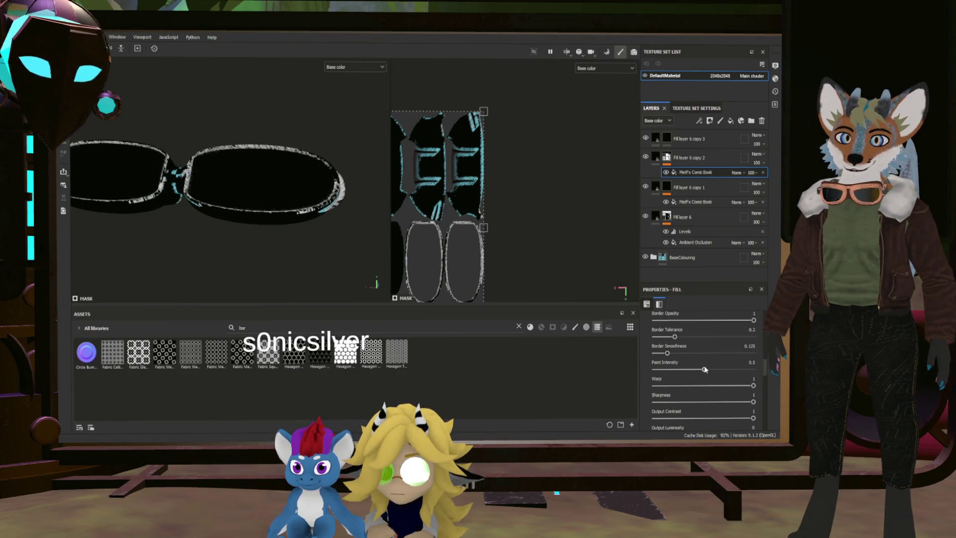
{"action": "left_click_drag", "start_coordinate": [705, 369], "coordinate": [753, 369]}
{"action": "scroll", "coordinate": [697, 357], "scroll_direction": "up", "scroll_amount": 1}
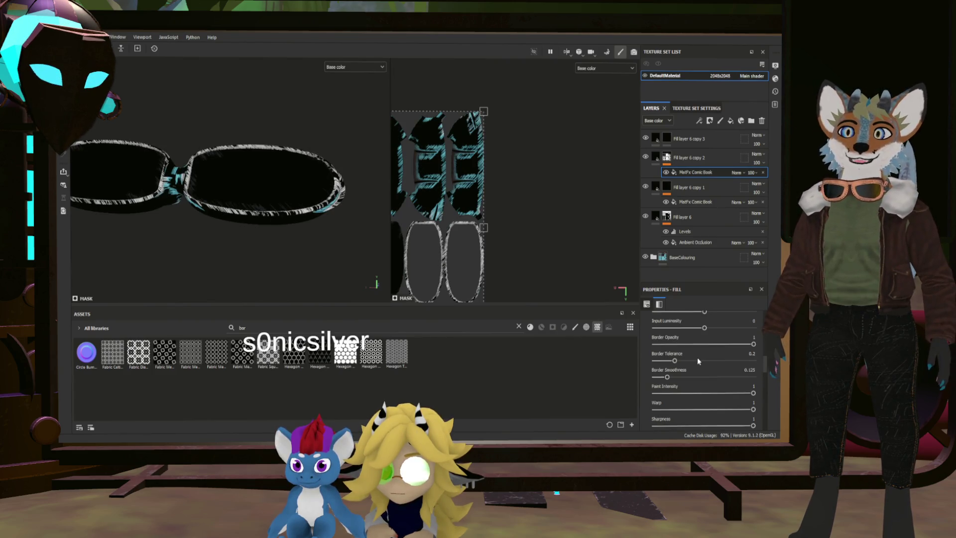
{"action": "scroll", "coordinate": [689, 366], "scroll_direction": "up", "scroll_amount": 1}
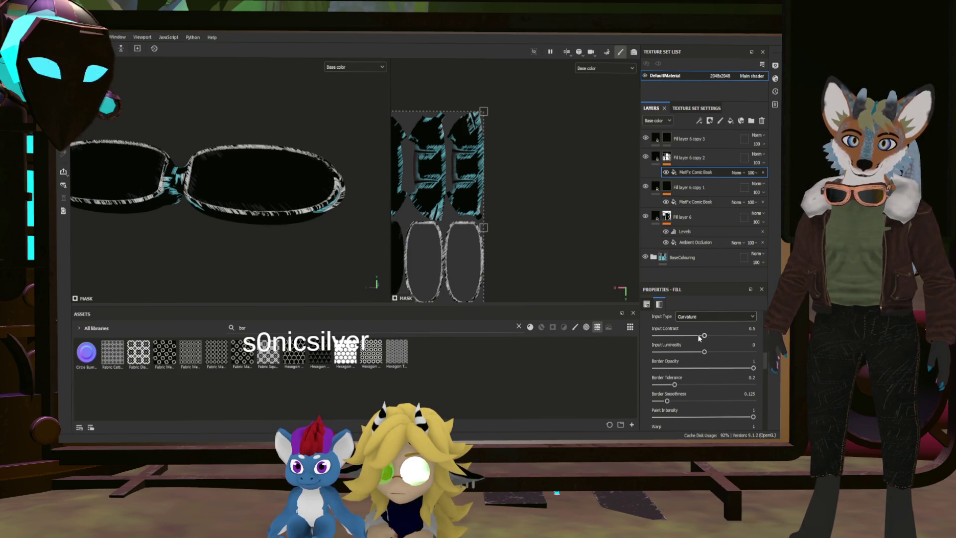
{"action": "mouse_move", "coordinate": [703, 336]}
{"action": "left_mouse_down"}
{"action": "mouse_move", "coordinate": [753, 335]}
{"action": "mouse_move", "coordinate": [704, 335]}
{"action": "left_mouse_up"}
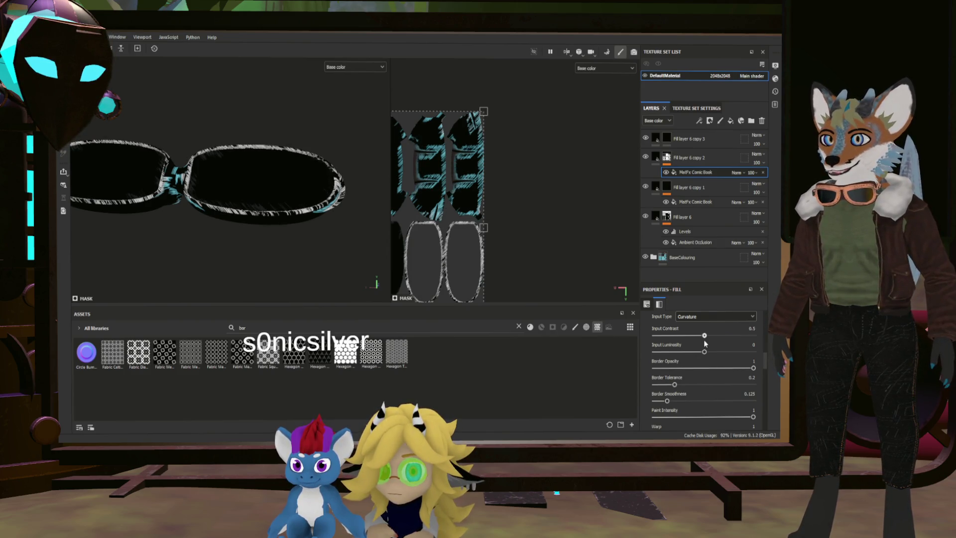
{"action": "left_click_drag", "start_coordinate": [630, 338], "coordinate": [746, 346]}
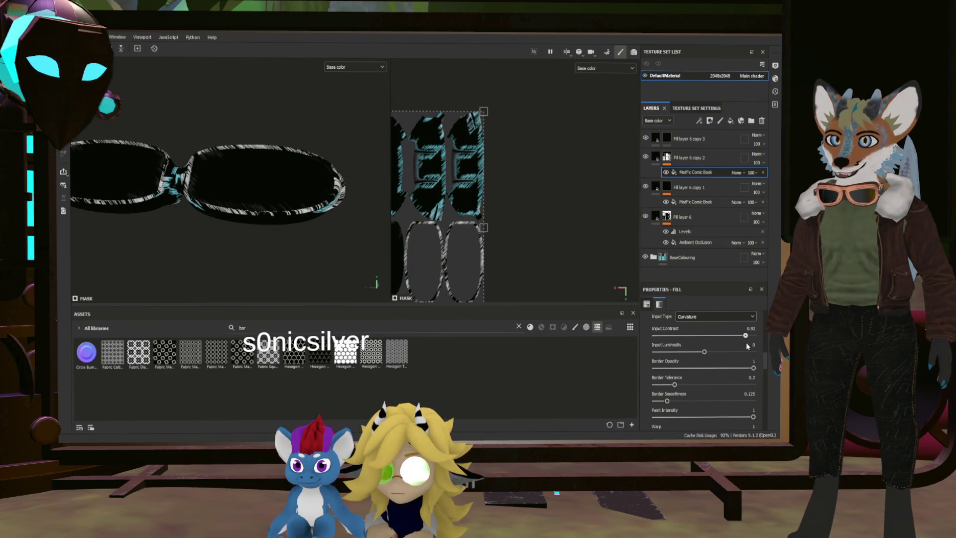
{"action": "left_click_drag", "start_coordinate": [704, 352], "coordinate": [679, 348]}
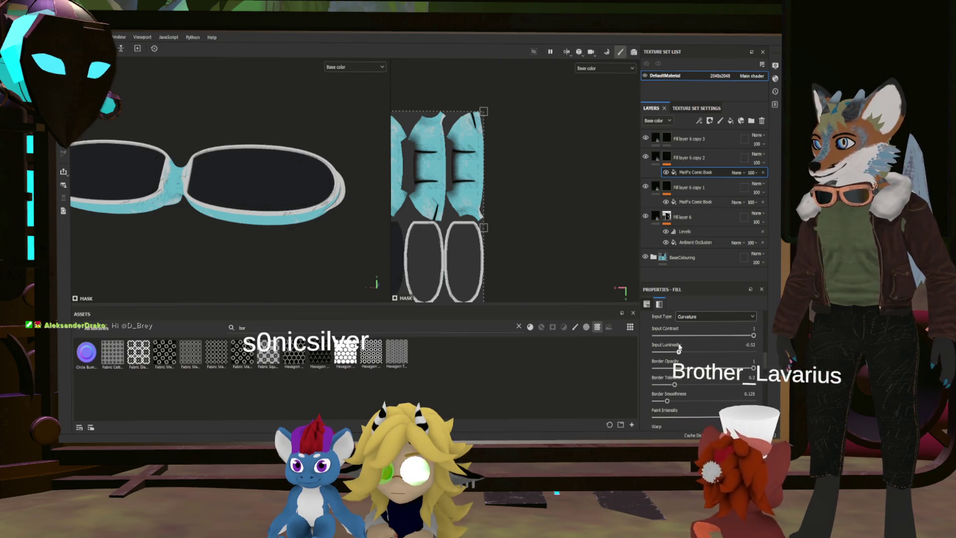
{"action": "scroll", "coordinate": [279, 204], "scroll_direction": "up", "scroll_amount": 3}
{"action": "mouse_move", "coordinate": [279, 204]}
{"action": "left_mouse_down", "text": "alt"}
{"action": "mouse_move", "coordinate": [255, 196]}
{"action": "mouse_move", "coordinate": [320, 197]}
{"action": "mouse_move", "coordinate": [333, 214]}
{"action": "mouse_move", "coordinate": [271, 210]}
{"action": "mouse_move", "coordinate": [301, 198]}
{"action": "mouse_move", "coordinate": [214, 214]}
{"action": "left_mouse_up", "text": "alt"}
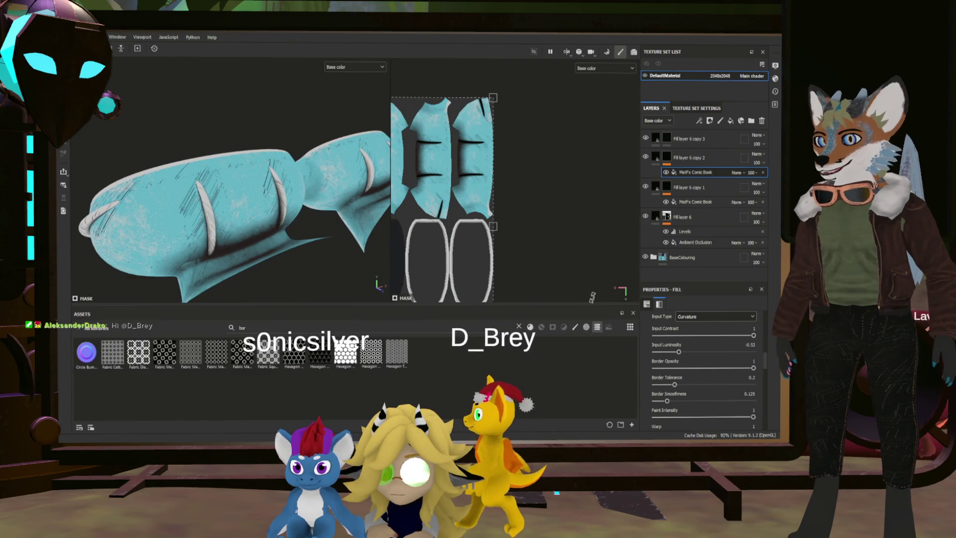
{"action": "left_click_drag", "start_coordinate": [678, 352], "coordinate": [677, 352]}
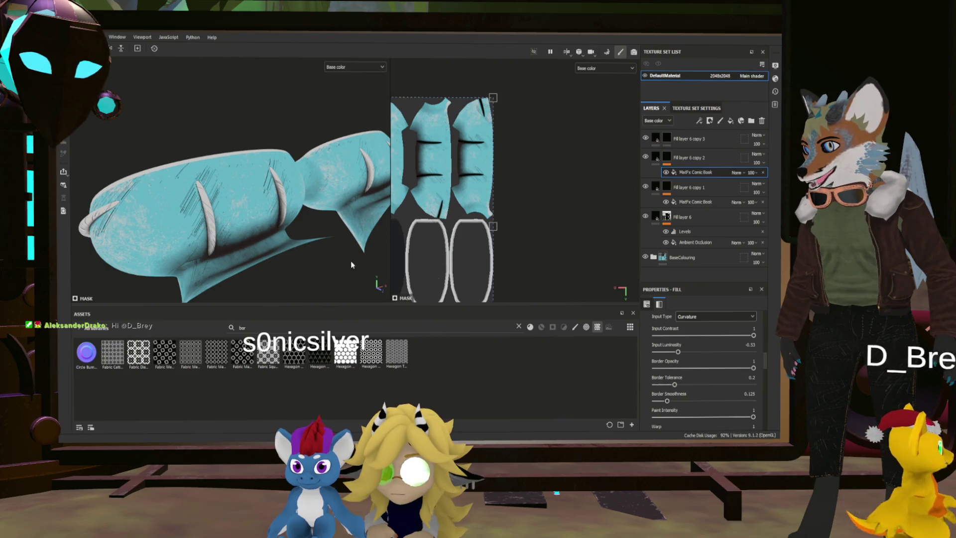
{"action": "scroll", "coordinate": [315, 238], "scroll_direction": "down", "scroll_amount": 3}
{"action": "scroll", "coordinate": [314, 238], "scroll_direction": "up", "scroll_amount": 10}
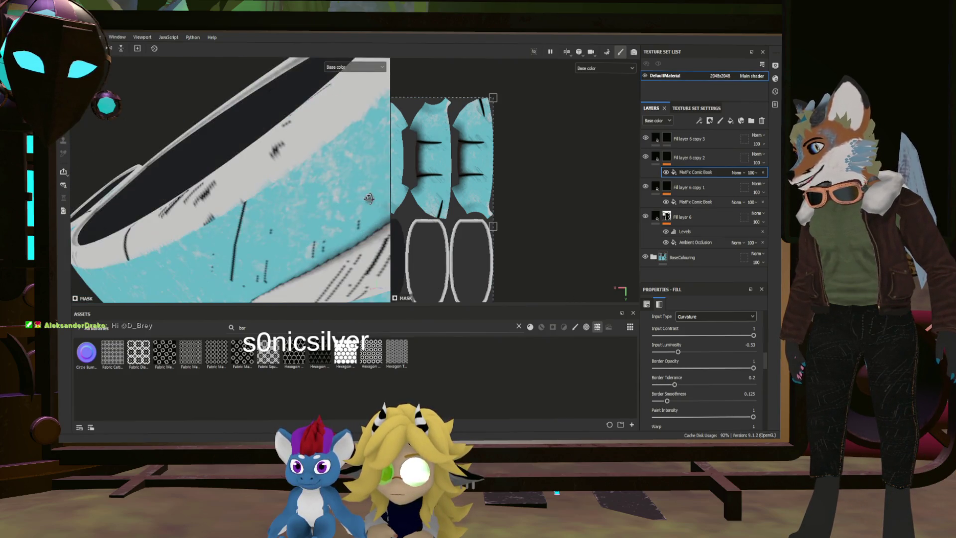
{"action": "mouse_move", "coordinate": [308, 216]}
{"action": "left_mouse_down", "text": "alt"}
{"action": "mouse_move", "coordinate": [416, 230]}
{"action": "mouse_move", "coordinate": [292, 273]}
{"action": "mouse_move", "coordinate": [380, 273]}
{"action": "left_mouse_up", "text": "alt"}
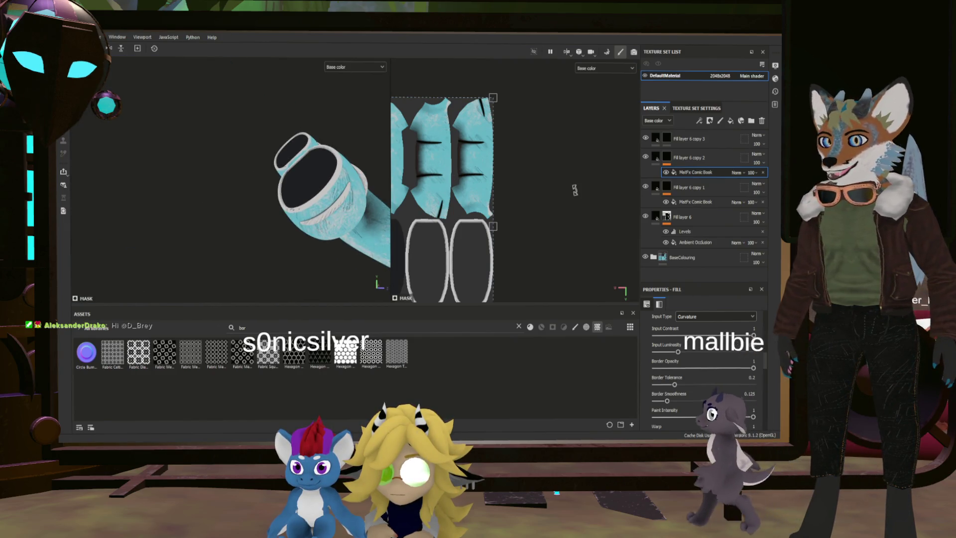
{"action": "left_click", "coordinate": [668, 137]}
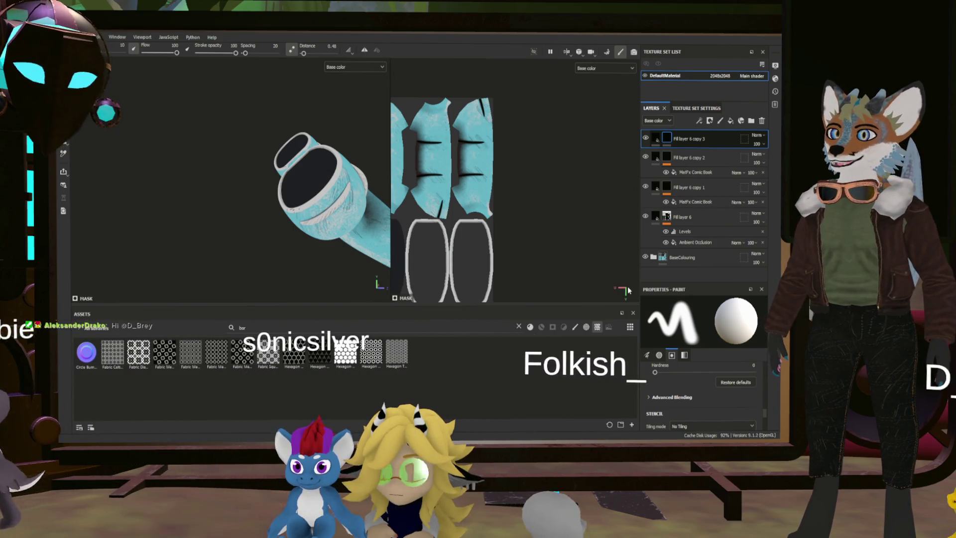
{"action": "scroll", "coordinate": [356, 234], "scroll_direction": "up", "scroll_amount": 5}
{"action": "scroll", "coordinate": [355, 233], "scroll_direction": "down", "scroll_amount": 5}
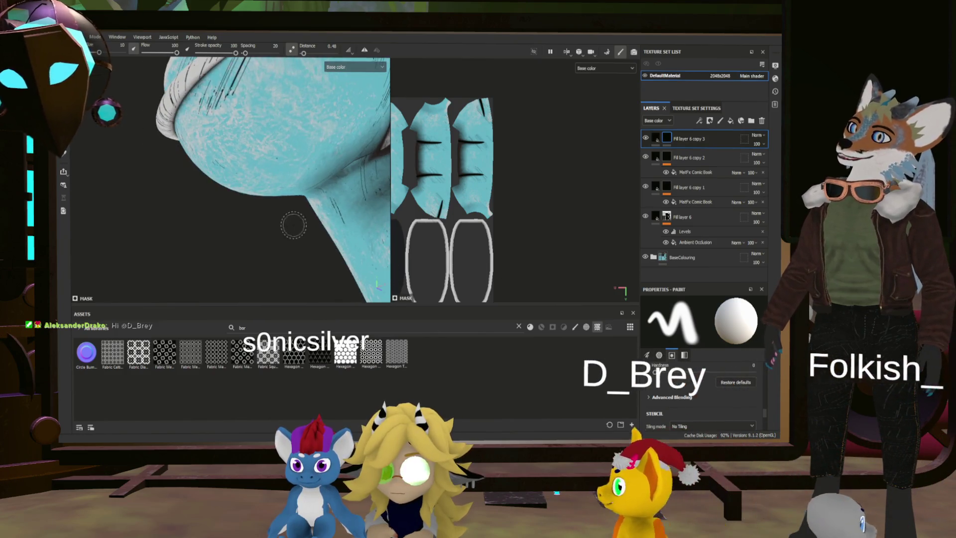
{"action": "mouse_move", "coordinate": [299, 234]}
{"action": "left_mouse_down", "text": "alt"}
{"action": "mouse_move", "coordinate": [319, 249]}
{"action": "mouse_move", "coordinate": [289, 241]}
{"action": "mouse_move", "coordinate": [249, 187]}
{"action": "left_mouse_up", "text": "alt"}
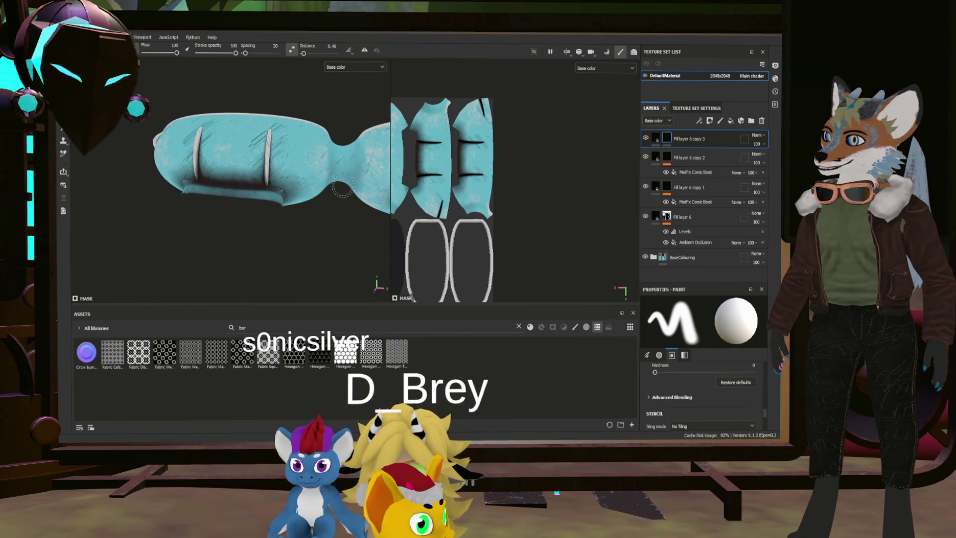
{"action": "scroll", "coordinate": [342, 189], "scroll_direction": "up", "scroll_amount": 3}
{"action": "mouse_move", "coordinate": [342, 189]}
{"action": "left_mouse_down", "text": "alt"}
{"action": "mouse_move", "coordinate": [202, 217]}
{"action": "mouse_move", "coordinate": [256, 199]}
{"action": "mouse_move", "coordinate": [220, 201]}
{"action": "left_mouse_up", "text": "alt"}
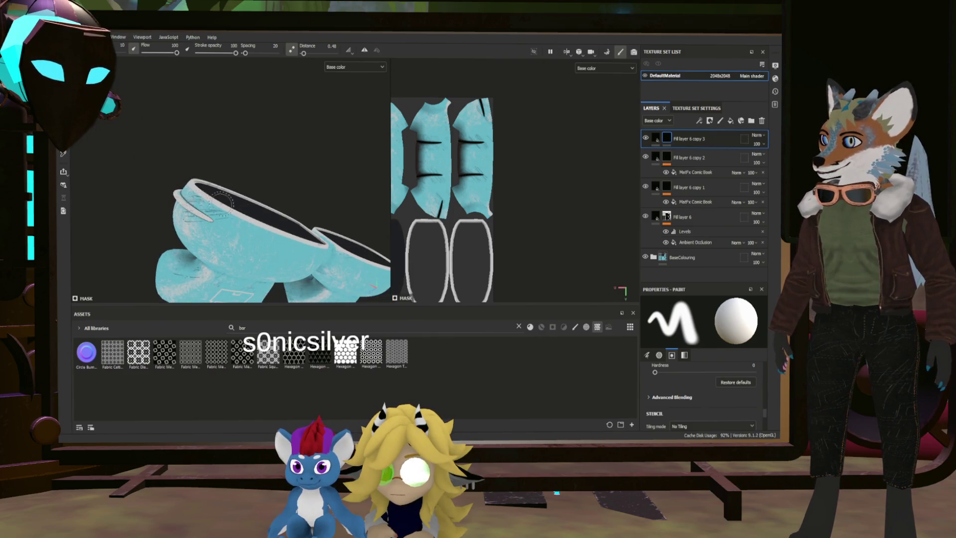
{"action": "mouse_move", "coordinate": [331, 230]}
{"action": "left_mouse_down", "text": "alt"}
{"action": "mouse_move", "coordinate": [305, 277]}
{"action": "mouse_move", "coordinate": [291, 245]}
{"action": "left_mouse_up", "text": "alt"}
{"action": "scroll", "coordinate": [292, 246], "scroll_direction": "up", "scroll_amount": 5}
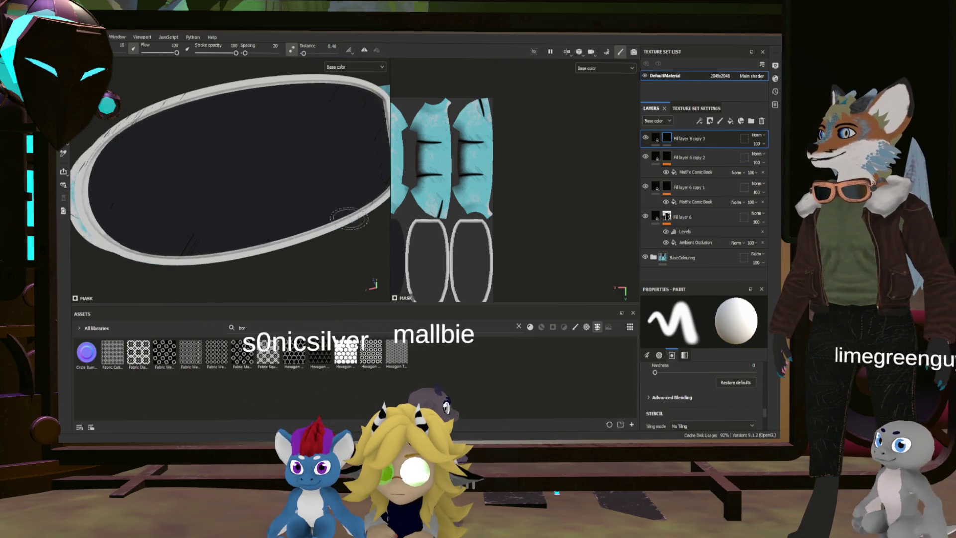
{"action": "left_click", "coordinate": [679, 202]}
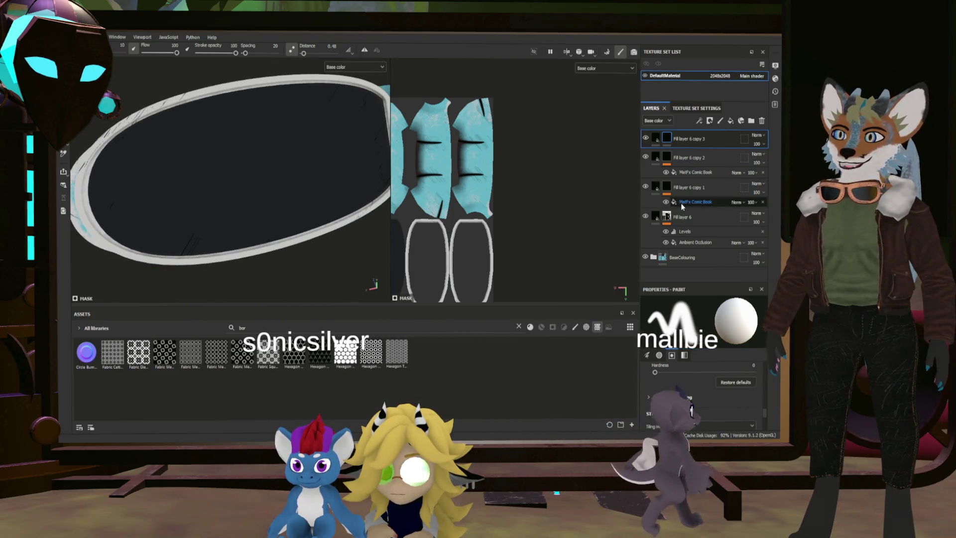
{"action": "left_click", "coordinate": [700, 188]}
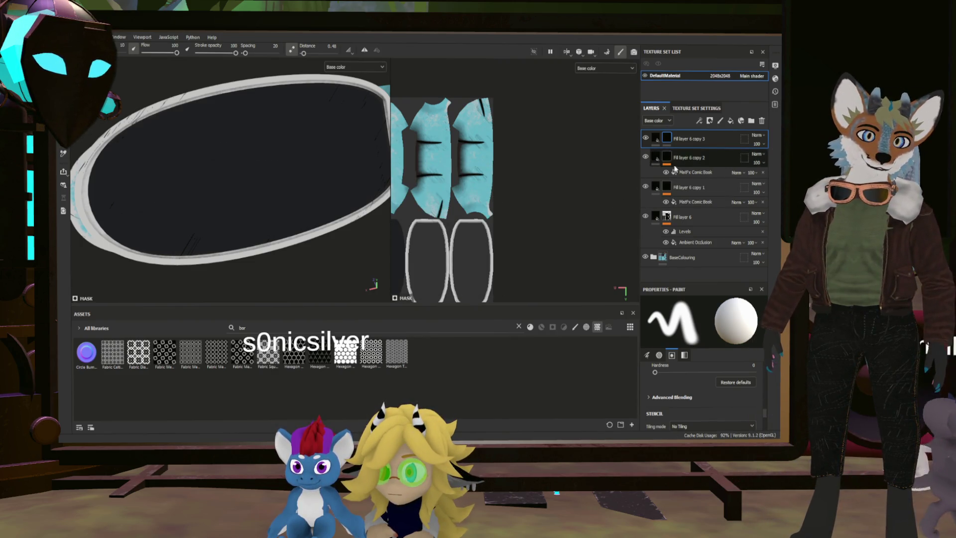
Duplicate the fill layer and give copy 3's mask a fill from the Curvature generator
{"action": "left_click", "coordinate": [649, 140]}
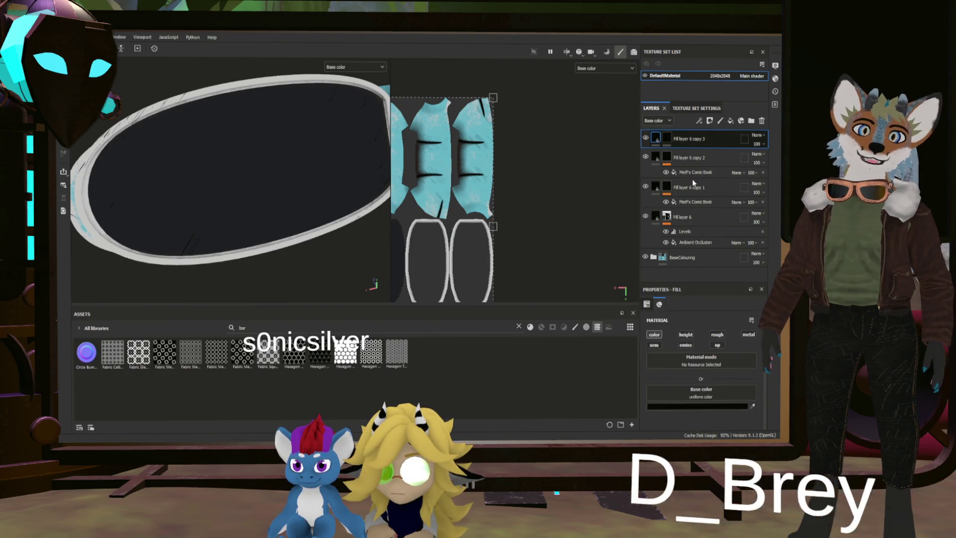
{"action": "key", "text": "ctrl+d"}
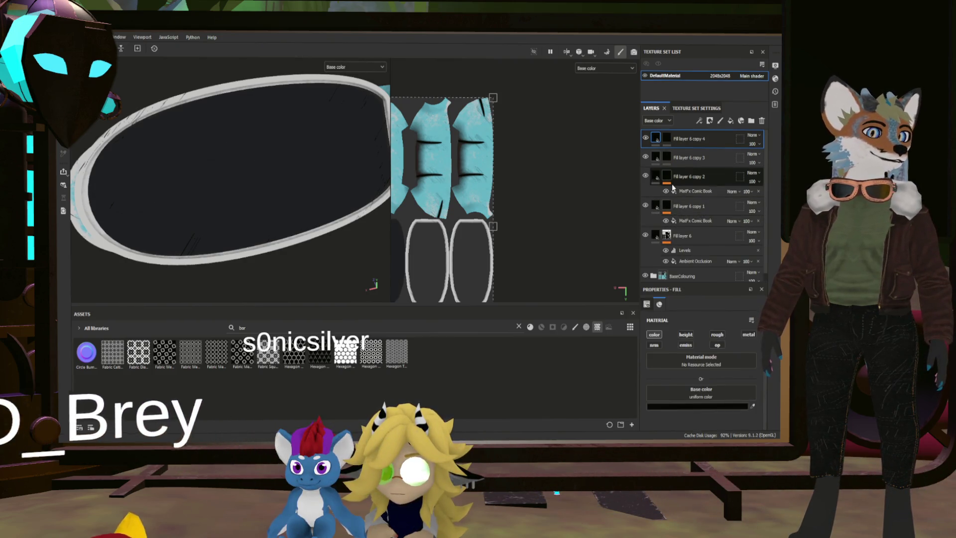
{"action": "left_click", "coordinate": [666, 158]}
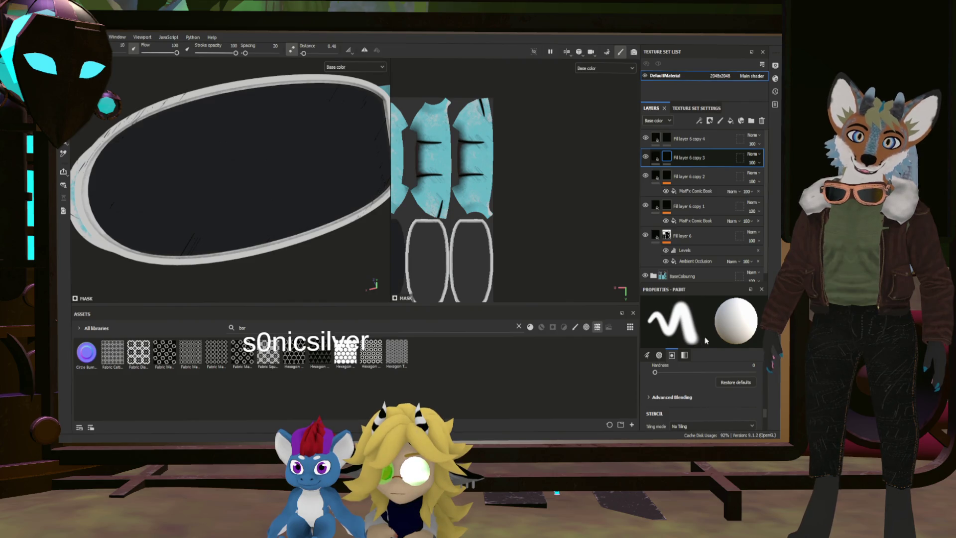
{"action": "key", "text": "ctrl+shift+f"}
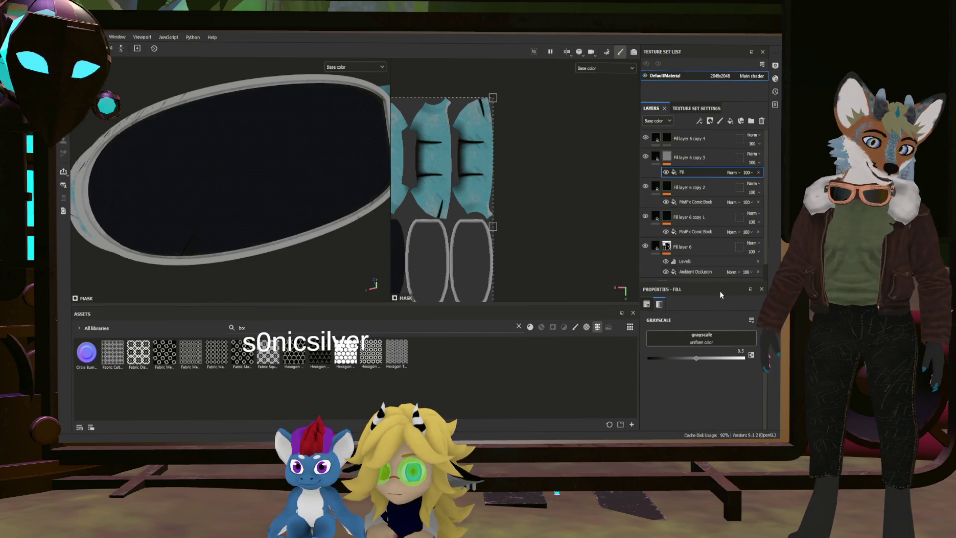
{"action": "left_click", "coordinate": [700, 336]}
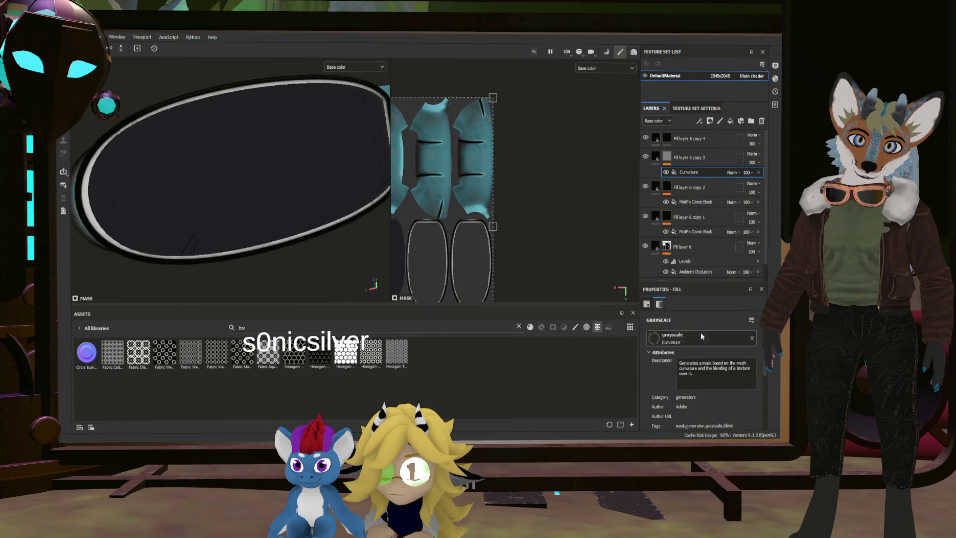
Set the Curvature mask to contrast 1 and balance 0.01, then duplicate copy 4 as copy 5
{"action": "mouse_move", "coordinate": [279, 219]}
{"action": "left_mouse_down", "text": "alt"}
{"action": "mouse_move", "coordinate": [259, 222]}
{"action": "mouse_move", "coordinate": [335, 181]}
{"action": "mouse_move", "coordinate": [364, 150]}
{"action": "mouse_move", "coordinate": [349, 207]}
{"action": "mouse_move", "coordinate": [278, 213]}
{"action": "mouse_move", "coordinate": [219, 205]}
{"action": "mouse_move", "coordinate": [341, 185]}
{"action": "mouse_move", "coordinate": [278, 214]}
{"action": "mouse_move", "coordinate": [299, 219]}
{"action": "left_mouse_up", "text": "alt"}
{"action": "scroll", "coordinate": [699, 375], "scroll_direction": "down", "scroll_amount": 3}
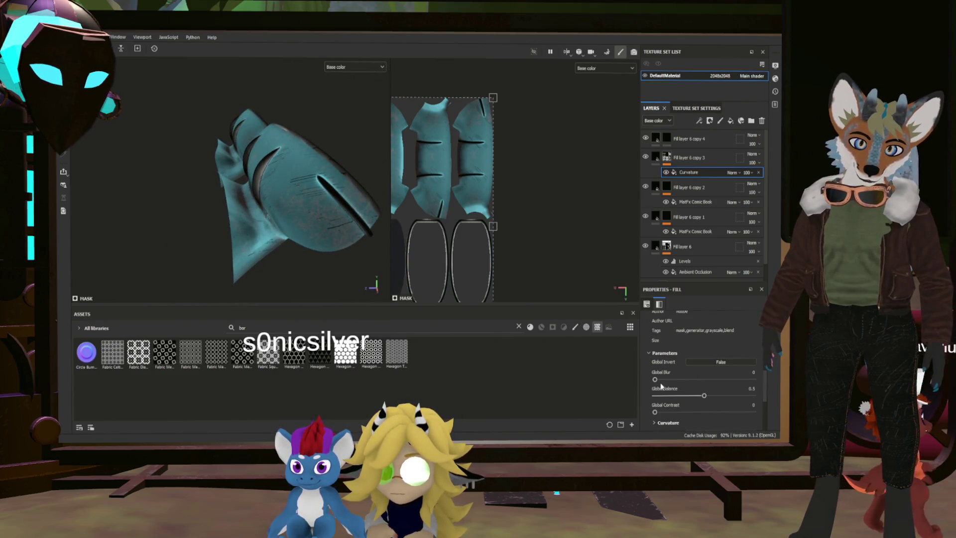
{"action": "left_click_drag", "start_coordinate": [655, 413], "coordinate": [766, 419]}
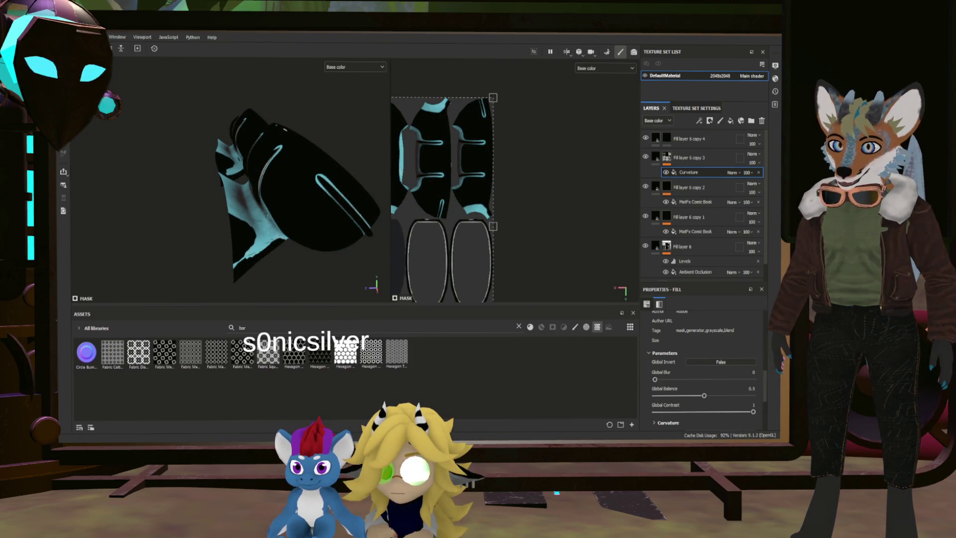
{"action": "left_click_drag", "start_coordinate": [694, 396], "coordinate": [675, 394]}
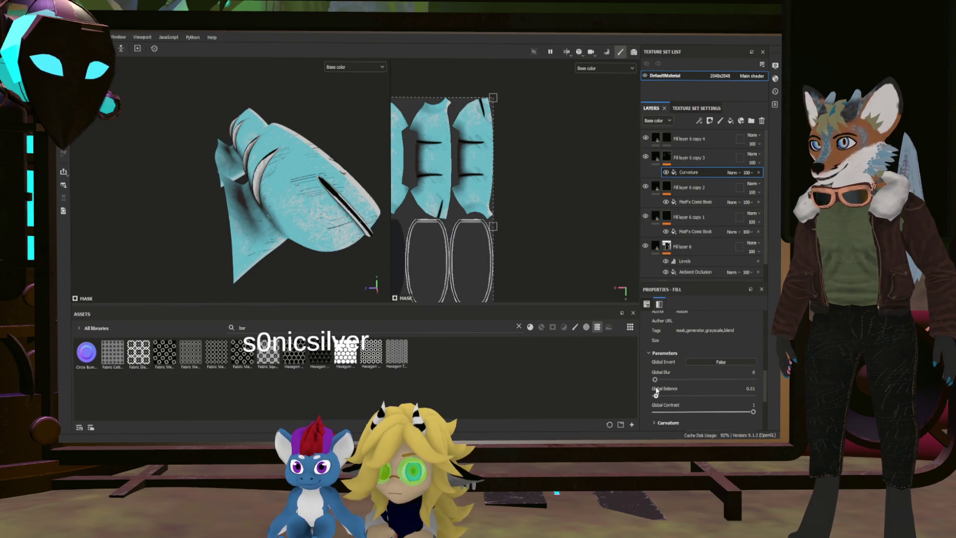
{"action": "mouse_move", "coordinate": [315, 189]}
{"action": "left_mouse_down", "text": "alt"}
{"action": "mouse_move", "coordinate": [325, 136]}
{"action": "mouse_move", "coordinate": [286, 158]}
{"action": "mouse_move", "coordinate": [340, 184]}
{"action": "left_mouse_up", "text": "alt"}
{"action": "mouse_move", "coordinate": [244, 198]}
{"action": "left_mouse_down", "text": "alt"}
{"action": "mouse_move", "coordinate": [300, 195]}
{"action": "mouse_move", "coordinate": [243, 201]}
{"action": "mouse_move", "coordinate": [284, 152]}
{"action": "mouse_move", "coordinate": [393, 212]}
{"action": "mouse_move", "coordinate": [329, 204]}
{"action": "left_mouse_up", "text": "alt"}
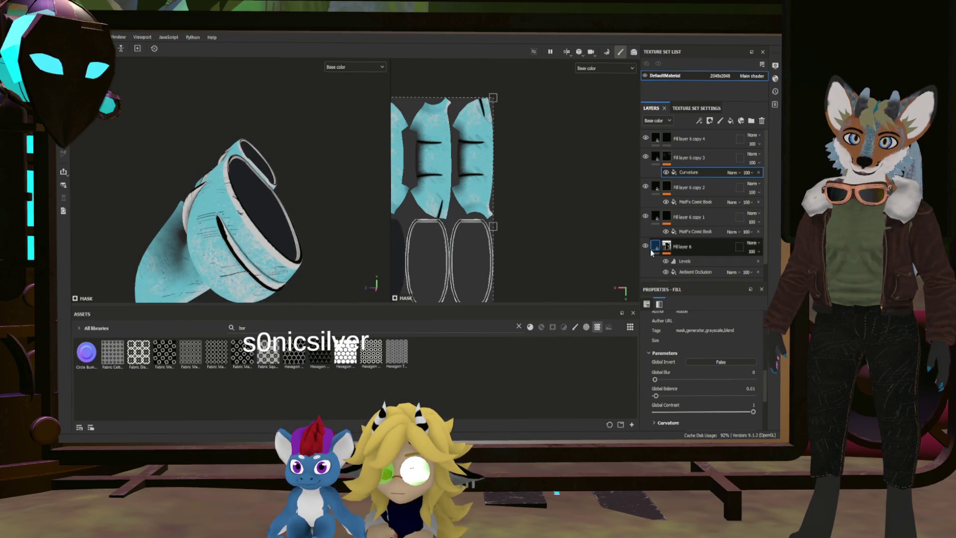
{"action": "mouse_move", "coordinate": [350, 208]}
{"action": "left_mouse_down", "text": "alt"}
{"action": "mouse_move", "coordinate": [342, 219]}
{"action": "mouse_move", "coordinate": [245, 188]}
{"action": "mouse_move", "coordinate": [323, 203]}
{"action": "mouse_move", "coordinate": [378, 236]}
{"action": "mouse_move", "coordinate": [449, 216]}
{"action": "mouse_move", "coordinate": [246, 207]}
{"action": "left_mouse_up", "text": "alt"}
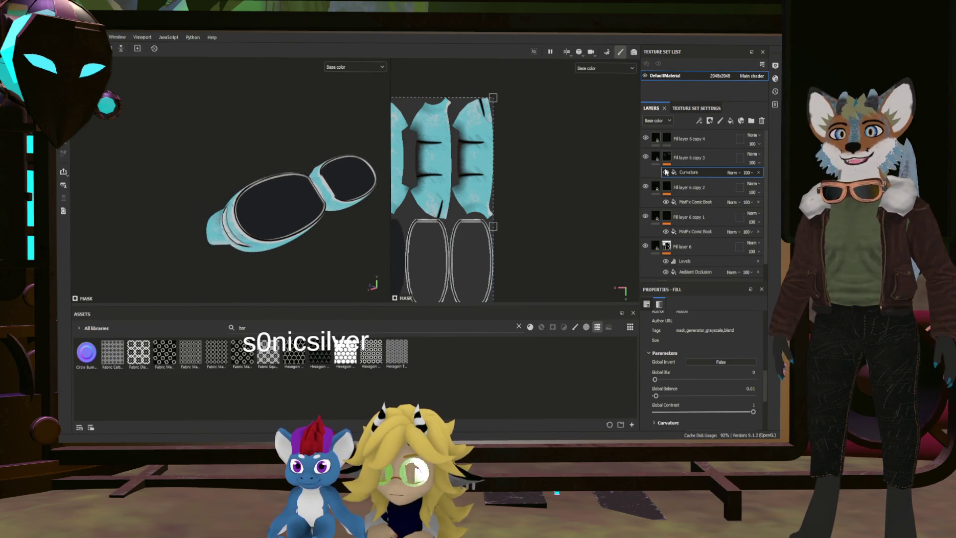
{"action": "left_click", "coordinate": [656, 138]}
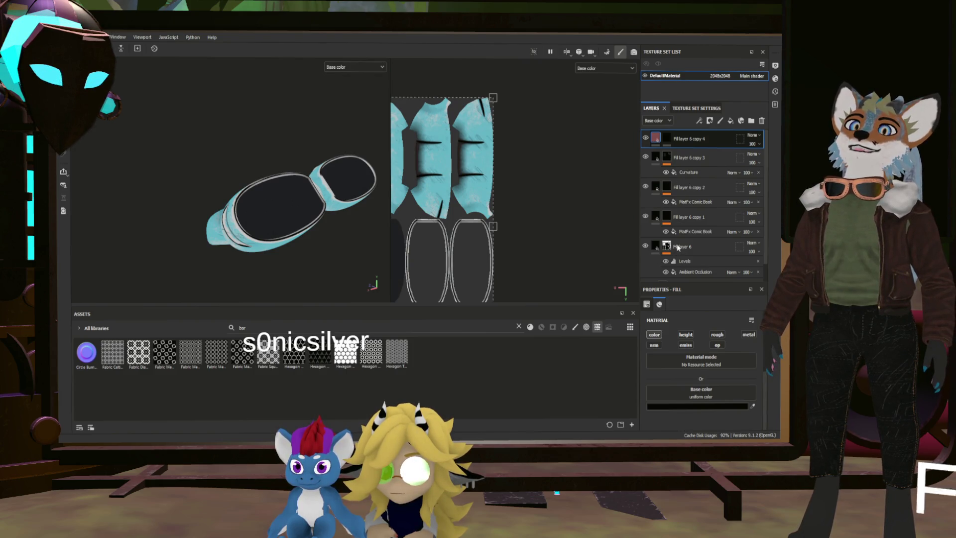
{"action": "key", "text": "ctrl+d"}
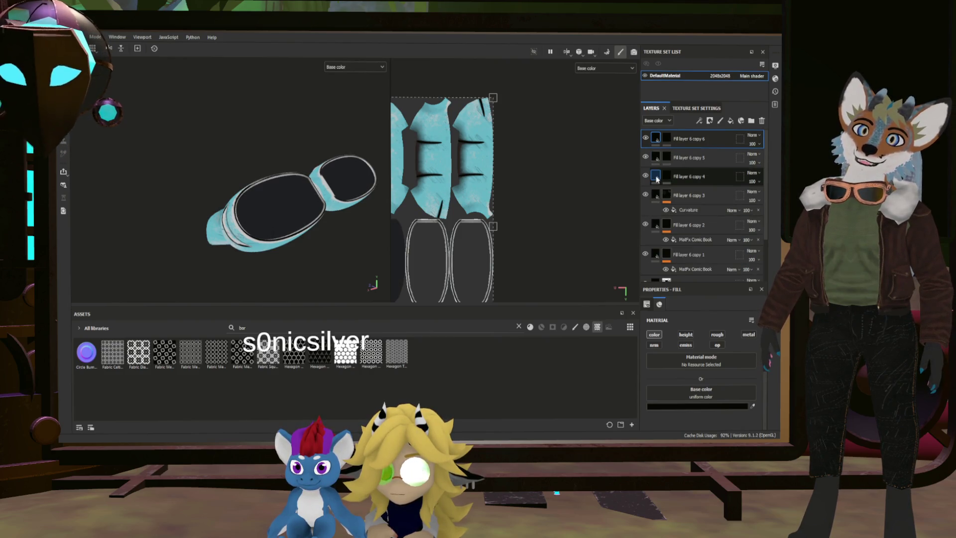
Fill copy 4's mask with the marker_tracks_albedo texture, tiled at about 2.13
{"action": "left_click", "coordinate": [668, 176]}
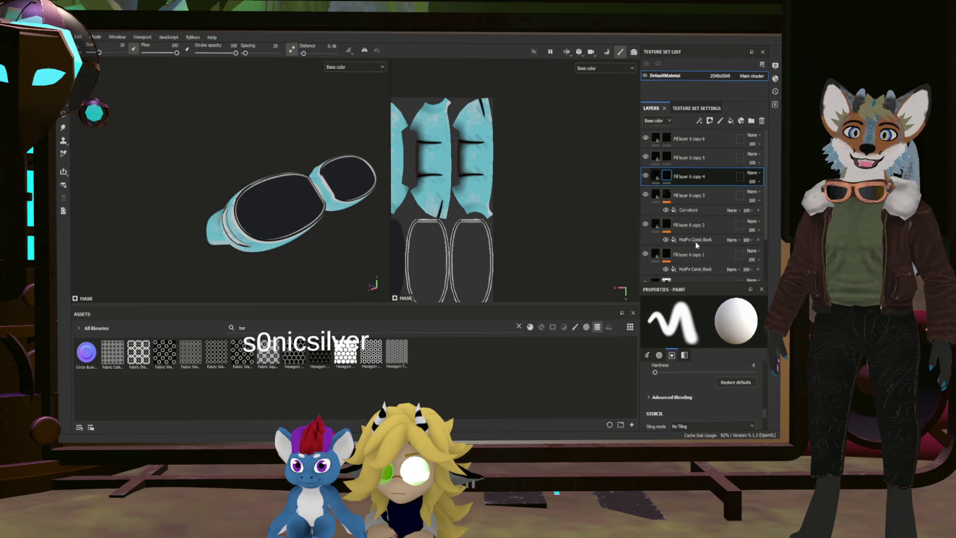
{"action": "key", "text": "4"}
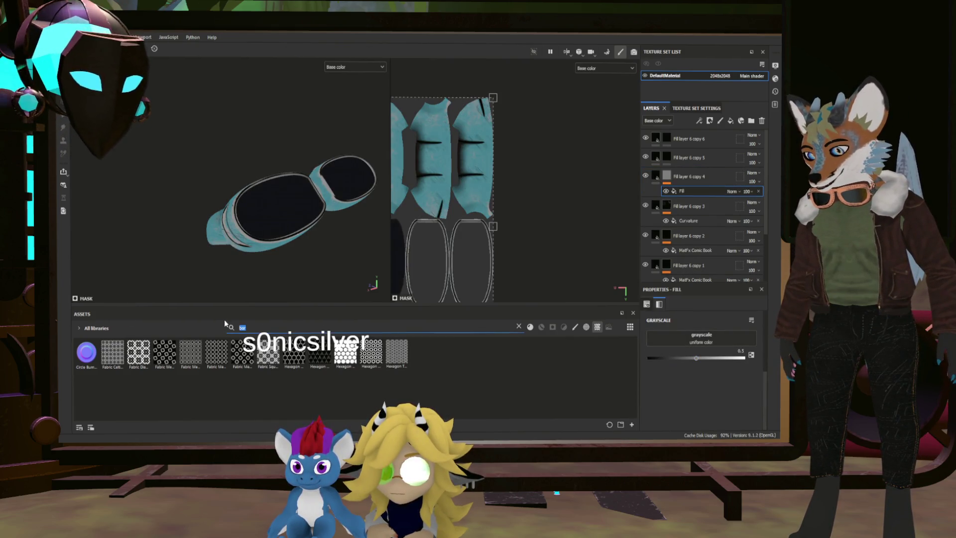
{"action": "type", "text": "mark"}
{"action": "left_click", "coordinate": [87, 354]}
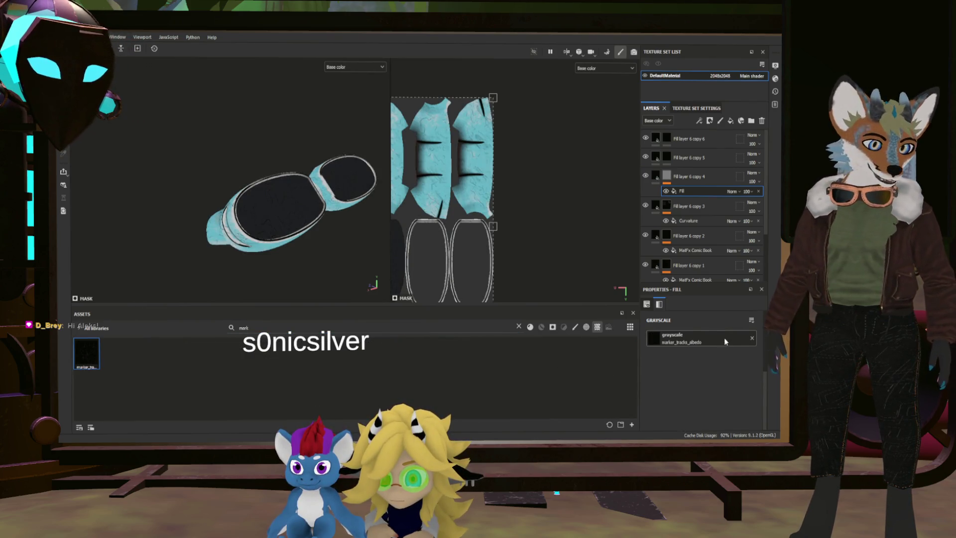
{"action": "scroll", "coordinate": [593, 227], "scroll_direction": "up", "scroll_amount": 1}
{"action": "scroll", "coordinate": [331, 215], "scroll_direction": "up", "scroll_amount": 10}
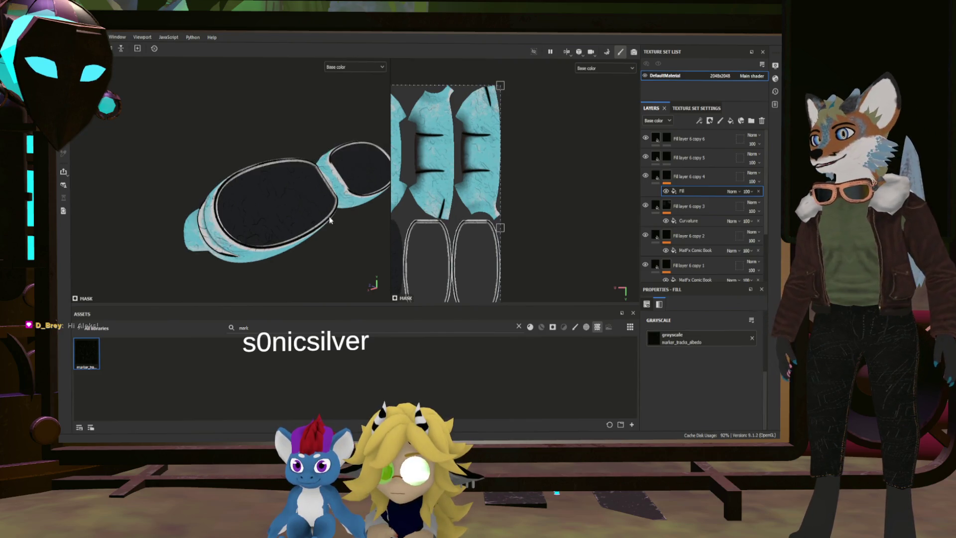
{"action": "scroll", "coordinate": [356, 230], "scroll_direction": "down", "scroll_amount": 5}
{"action": "mouse_move", "coordinate": [356, 230]}
{"action": "left_mouse_down", "text": "alt"}
{"action": "mouse_move", "coordinate": [432, 251]}
{"action": "mouse_move", "coordinate": [493, 240]}
{"action": "left_mouse_up", "text": "alt"}
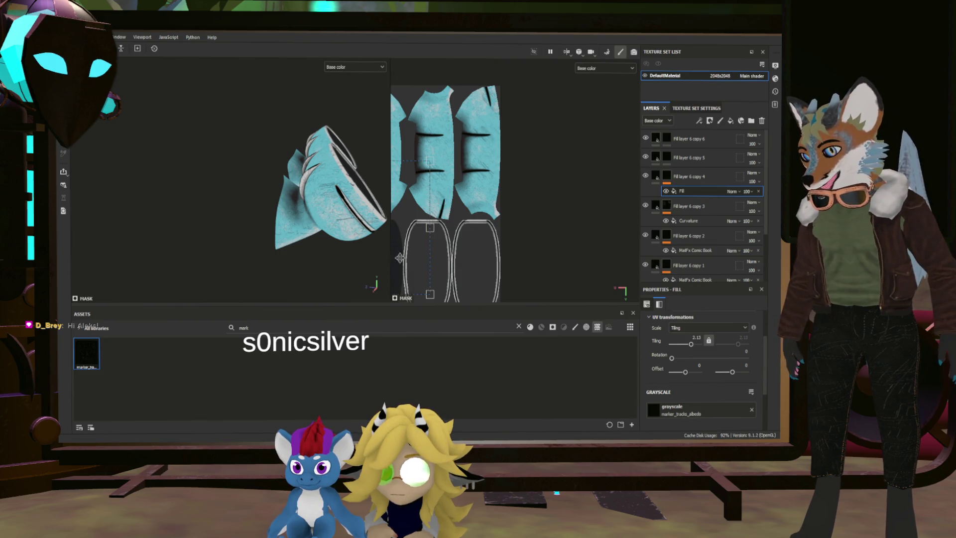
{"action": "scroll", "coordinate": [349, 224], "scroll_direction": "up", "scroll_amount": 5}
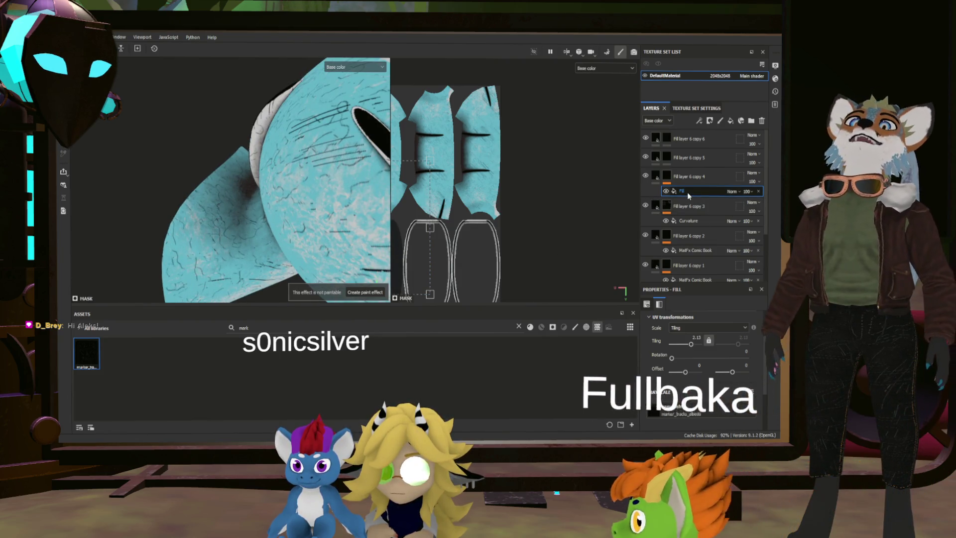
Add a subtracted Curvature fill to copy 4's mask with balance 0.4 and contrast 0.92
{"action": "left_click", "coordinate": [700, 180]}
{"action": "right_click", "coordinate": [699, 174]}
{"action": "left_click", "coordinate": [732, 196]}
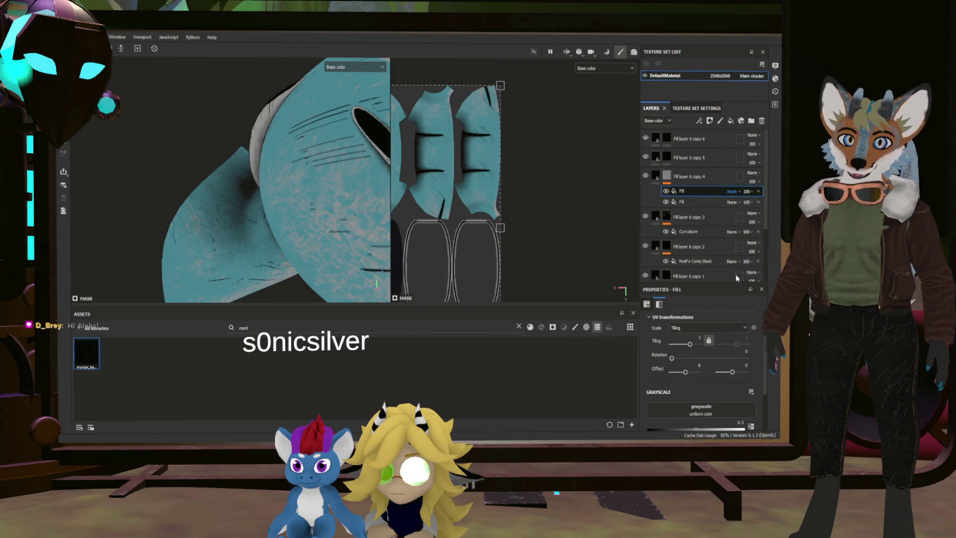
{"action": "scroll", "coordinate": [731, 191], "scroll_direction": "down", "scroll_amount": 8}
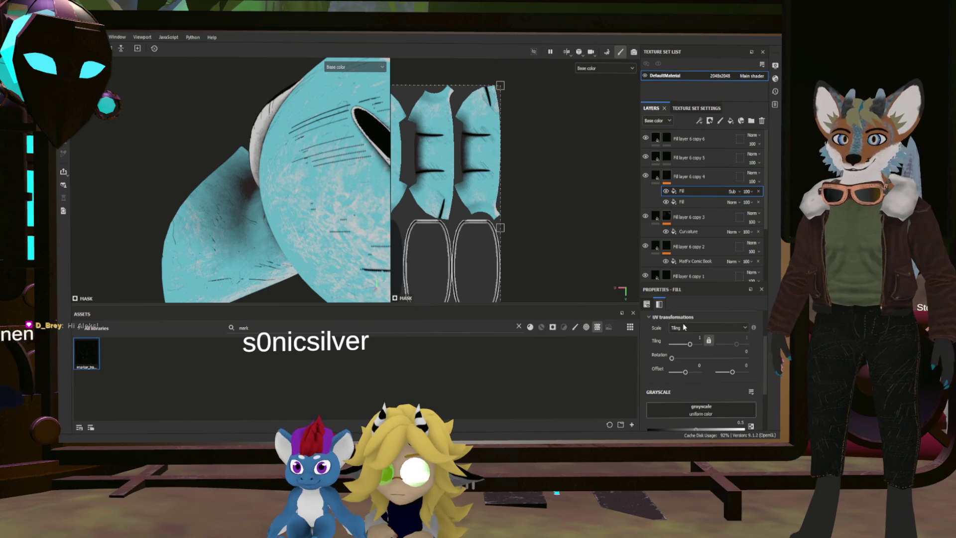
{"action": "mouse_move", "coordinate": [279, 249]}
{"action": "left_mouse_down", "text": "alt"}
{"action": "mouse_move", "coordinate": [315, 257]}
{"action": "mouse_move", "coordinate": [348, 252]}
{"action": "mouse_move", "coordinate": [379, 229]}
{"action": "mouse_move", "coordinate": [338, 252]}
{"action": "mouse_move", "coordinate": [464, 255]}
{"action": "left_mouse_up", "text": "alt"}
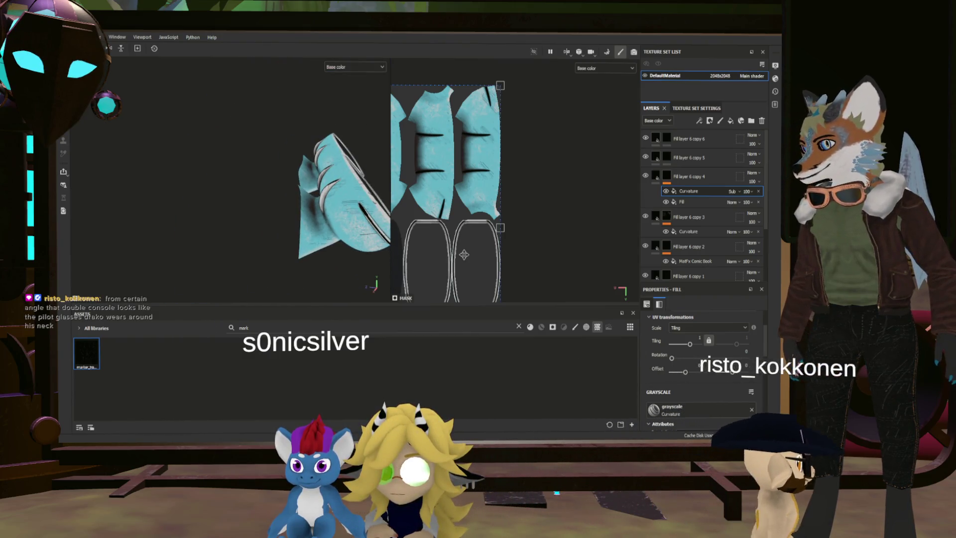
{"action": "mouse_move", "coordinate": [298, 224]}
{"action": "left_mouse_down", "text": "alt"}
{"action": "mouse_move", "coordinate": [233, 215]}
{"action": "mouse_move", "coordinate": [284, 147]}
{"action": "mouse_move", "coordinate": [389, 205]}
{"action": "left_mouse_up", "text": "alt"}
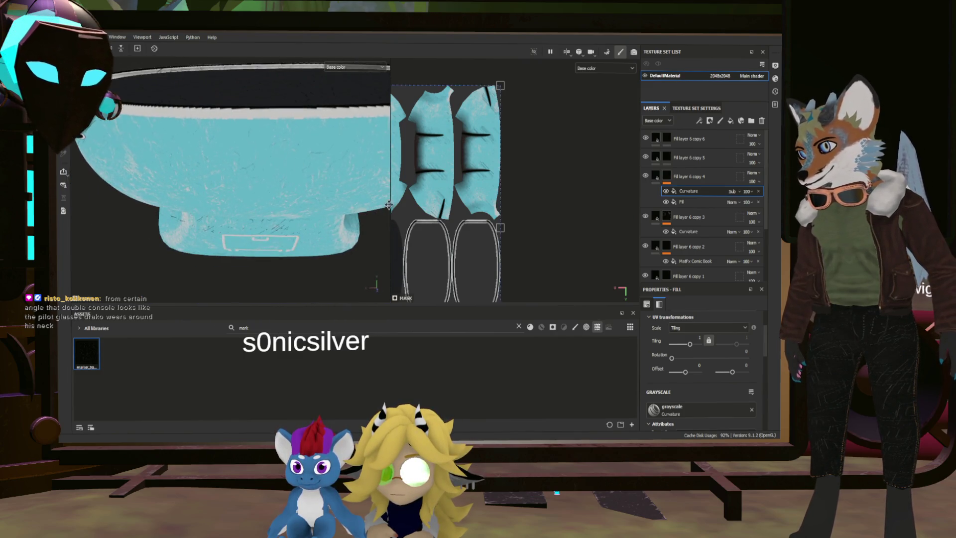
{"action": "scroll", "coordinate": [691, 393], "scroll_direction": "down", "scroll_amount": 3}
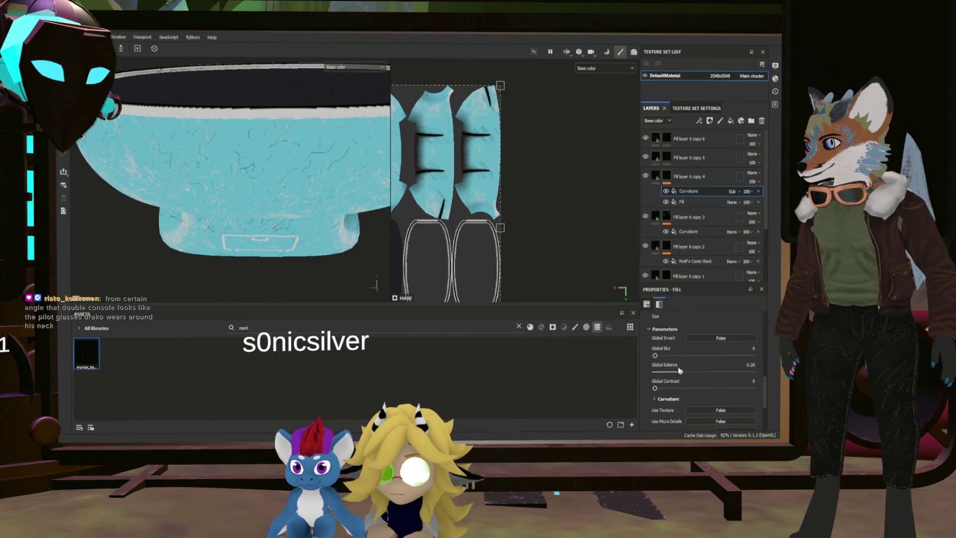
{"action": "left_click", "coordinate": [694, 371]}
{"action": "left_click", "coordinate": [741, 390]}
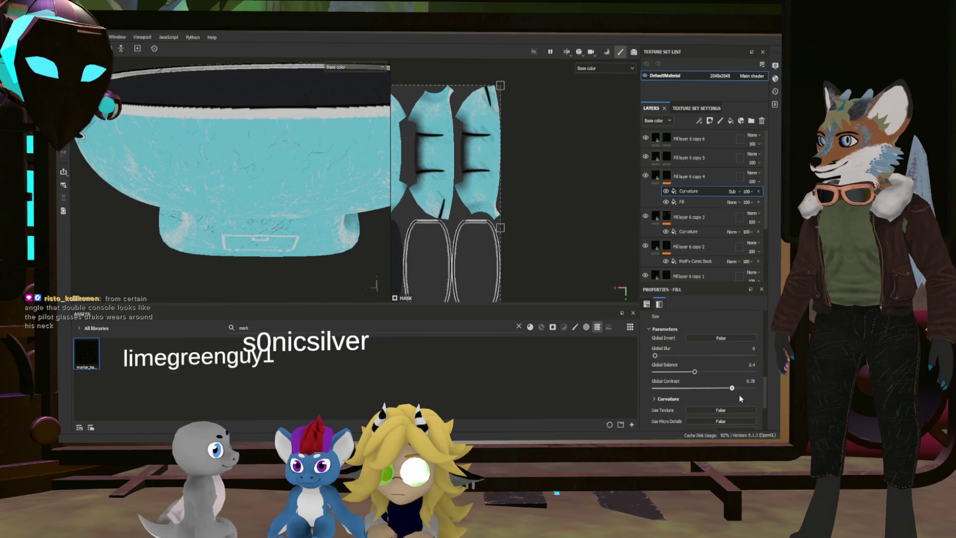
{"action": "mouse_move", "coordinate": [452, 273]}
{"action": "left_mouse_down", "text": "alt"}
{"action": "mouse_move", "coordinate": [432, 236]}
{"action": "mouse_move", "coordinate": [192, 186]}
{"action": "mouse_move", "coordinate": [199, 179]}
{"action": "mouse_move", "coordinate": [342, 228]}
{"action": "mouse_move", "coordinate": [274, 222]}
{"action": "mouse_move", "coordinate": [212, 199]}
{"action": "mouse_move", "coordinate": [253, 218]}
{"action": "mouse_move", "coordinate": [297, 212]}
{"action": "mouse_move", "coordinate": [224, 214]}
{"action": "mouse_move", "coordinate": [471, 215]}
{"action": "left_mouse_up", "text": "alt"}
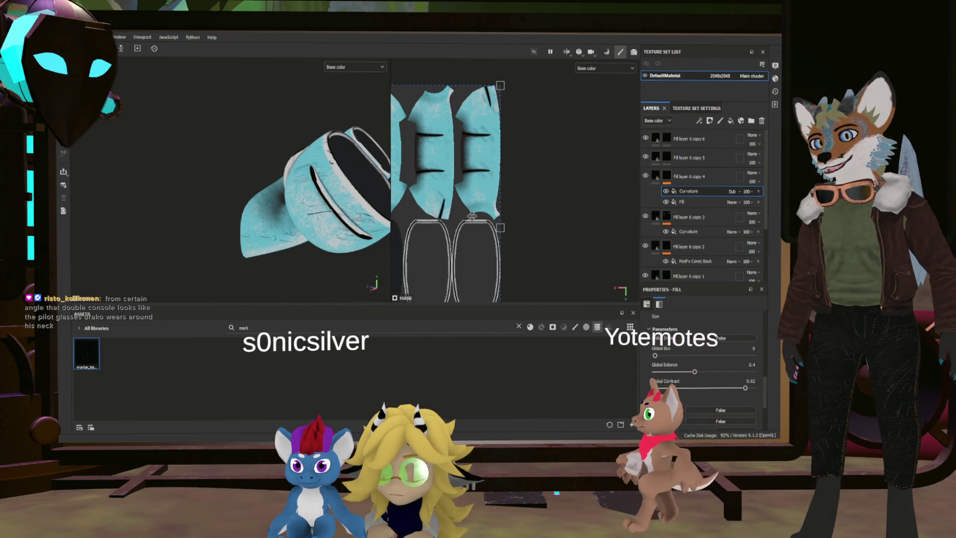
Add a Fill effect to Fill layer 6 copy 5's mask and search the assets for 'border'
{"action": "left_click", "coordinate": [667, 158]}
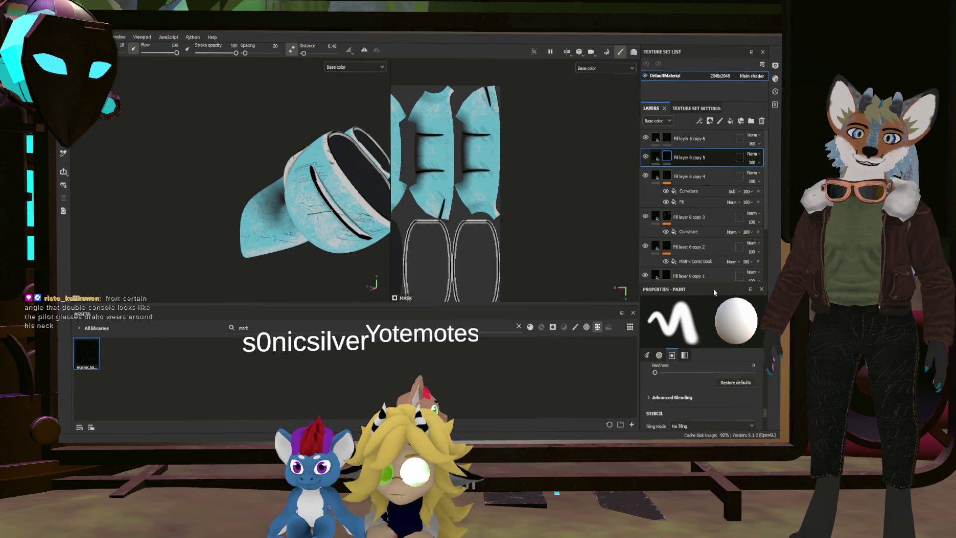
{"action": "left_click", "coordinate": [730, 121]}
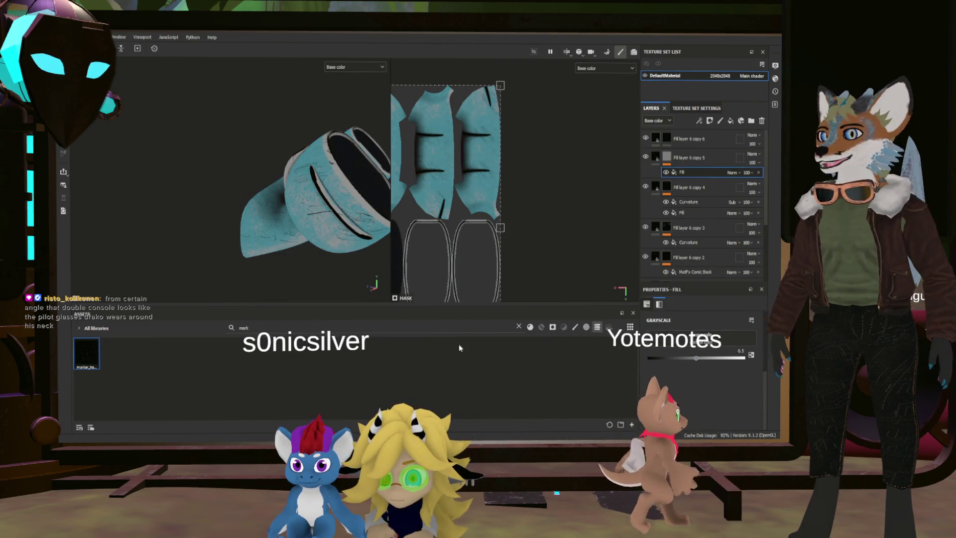
{"action": "double_click", "coordinate": [285, 327]}
{"action": "type", "text": "b"}
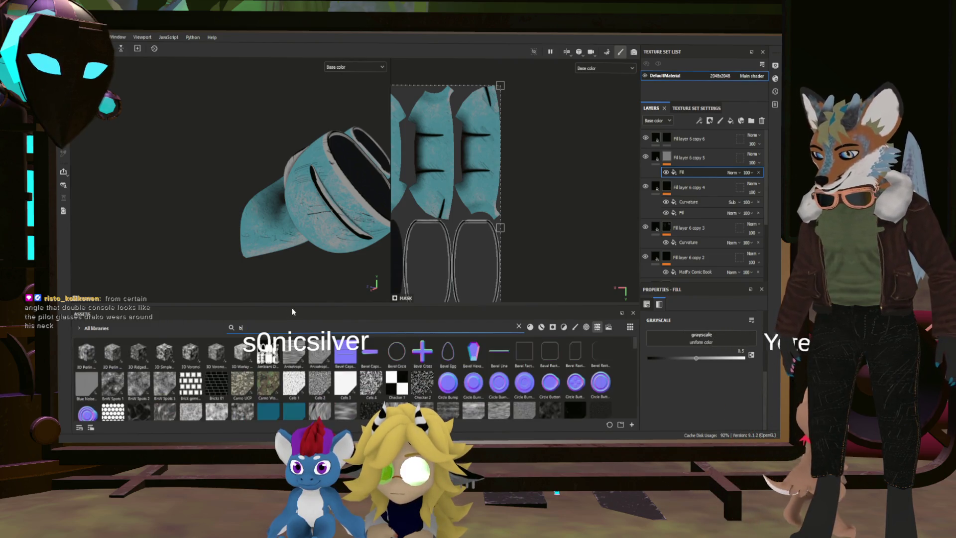
{"action": "type", "text": "order"}
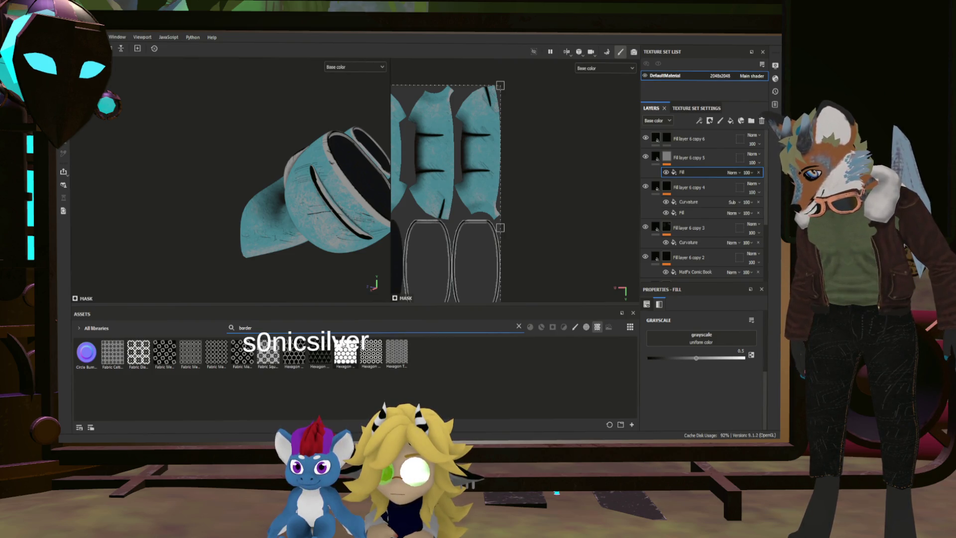
{"action": "double_click", "coordinate": [230, 328]}
{"action": "key", "text": "BackSpace"}
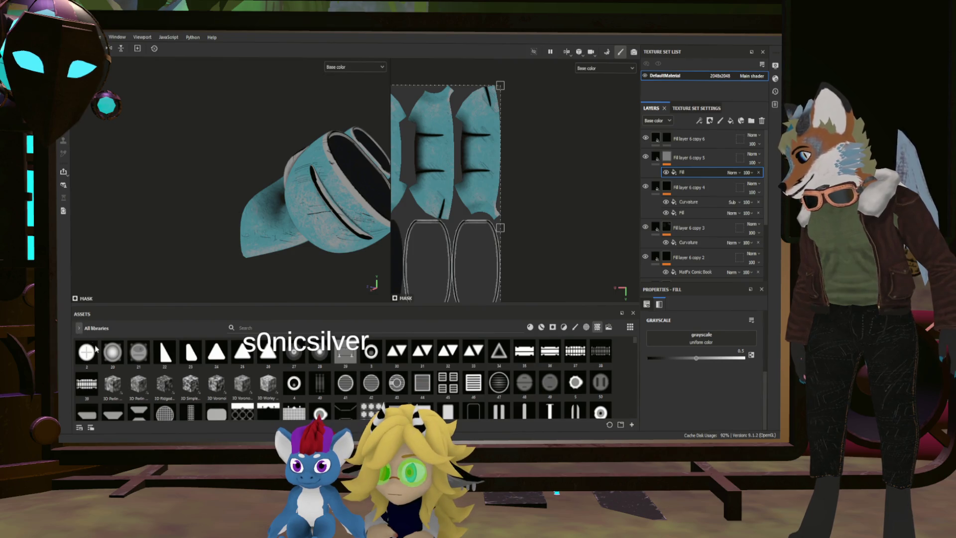
Find the BorderlandsNoise-2 texture and drag it into the fill effect's Grayscale slot
{"action": "left_click", "coordinate": [79, 329]}
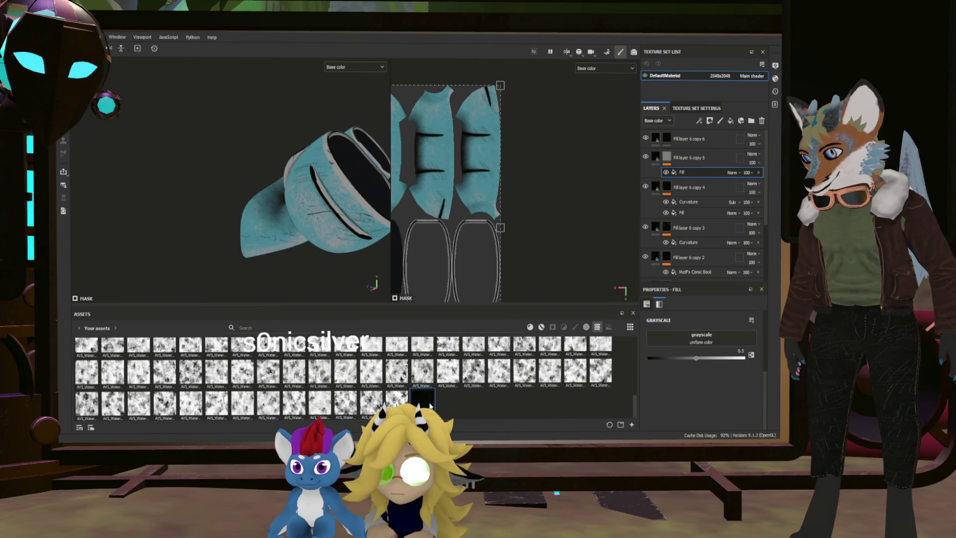
{"action": "scroll", "coordinate": [430, 406], "scroll_direction": "up", "scroll_amount": 3}
{"action": "scroll", "coordinate": [420, 402], "scroll_direction": "up", "scroll_amount": 3}
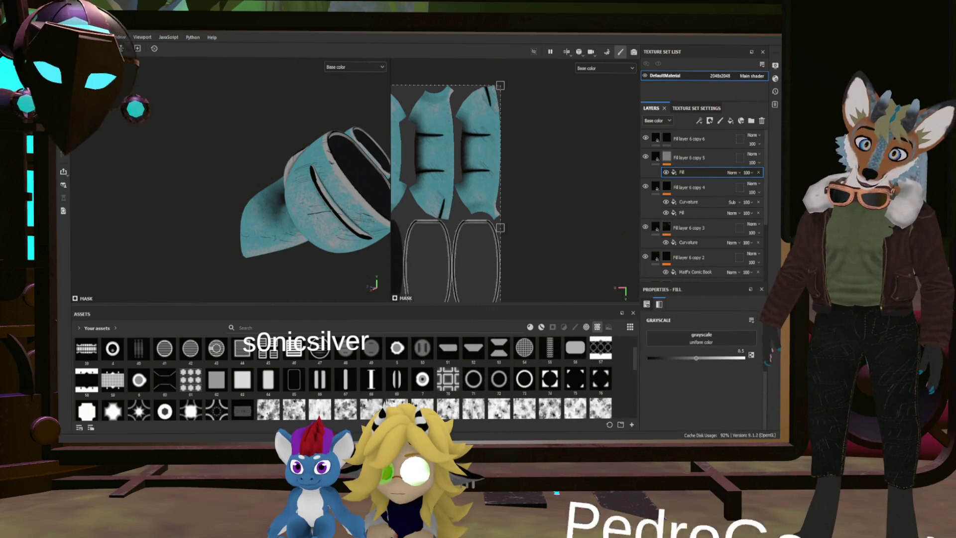
{"action": "scroll", "coordinate": [503, 382], "scroll_direction": "up", "scroll_amount": 1}
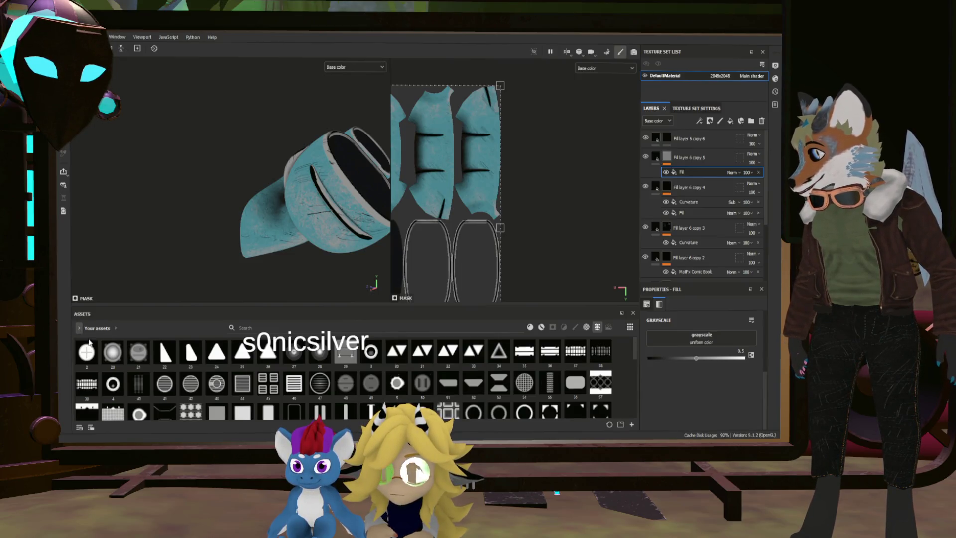
{"action": "left_click", "coordinate": [79, 327]}
{"action": "type", "text": "bo"}
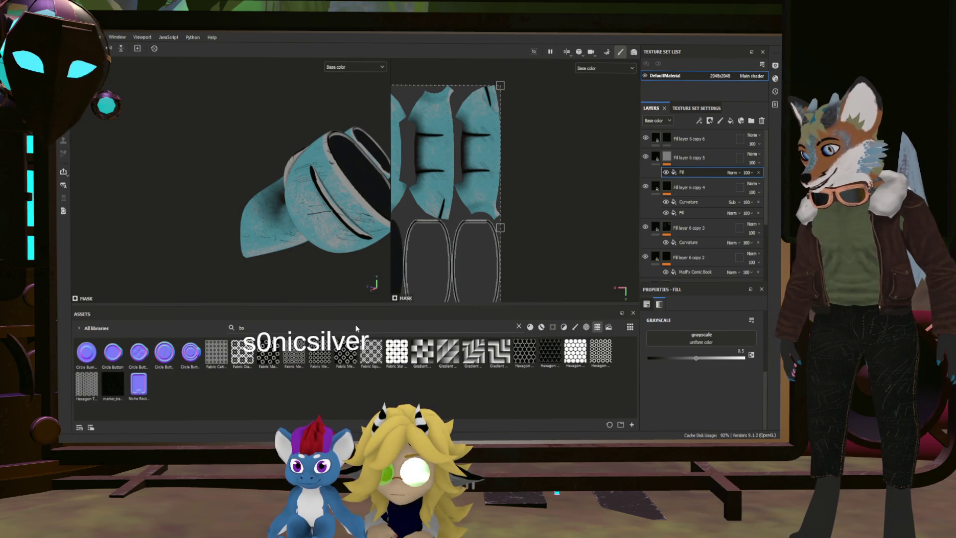
{"action": "key", "text": "BackSpace"}
{"action": "key", "text": "BackSpace"}
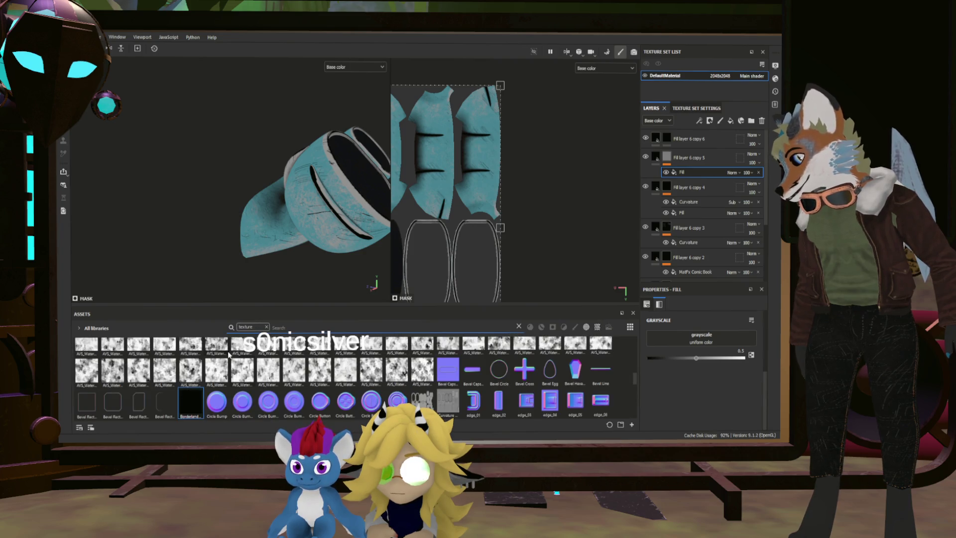
{"action": "left_click_drag", "start_coordinate": [467, 358], "coordinate": [701, 338]}
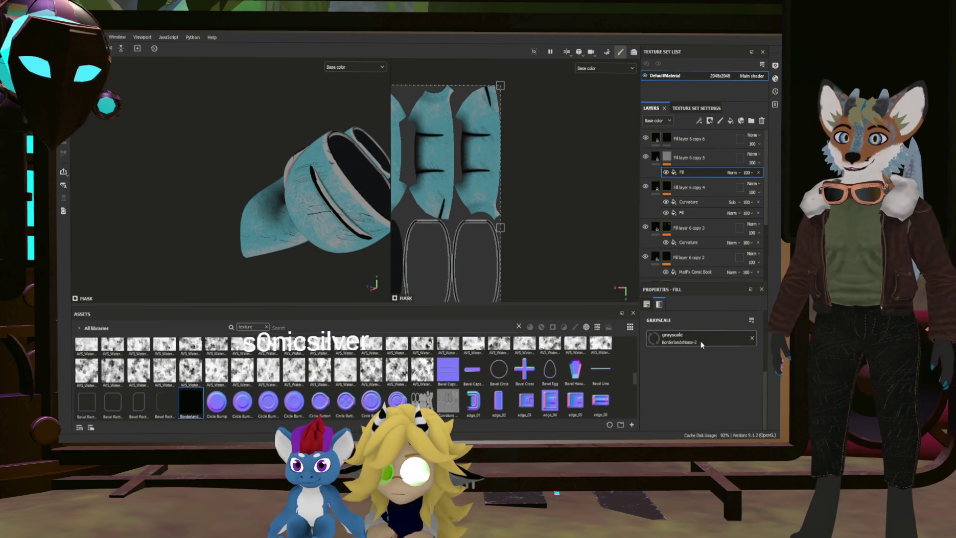
Inspect the noise-masked cap from a side view, then select Fill layer 6 copy 6
{"action": "scroll", "coordinate": [336, 230], "scroll_direction": "up", "scroll_amount": 5}
{"action": "left_click_drag", "start_coordinate": [335, 230], "coordinate": [369, 238], "text": "alt"}
{"action": "scroll", "coordinate": [368, 239], "scroll_direction": "down", "scroll_amount": 3}
{"action": "scroll", "coordinate": [283, 131], "scroll_direction": "up", "scroll_amount": 6}
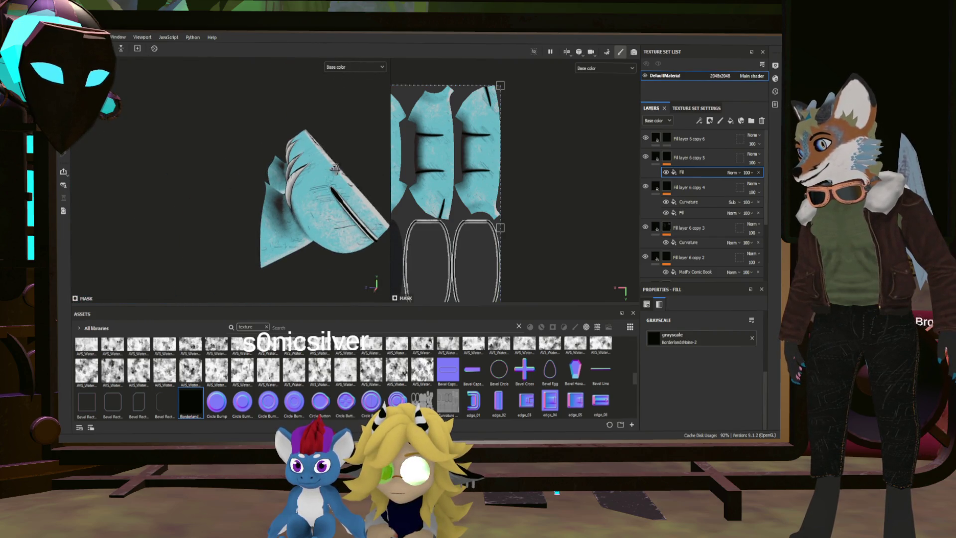
{"action": "mouse_move", "coordinate": [283, 132]}
{"action": "left_mouse_down", "text": "alt"}
{"action": "mouse_move", "coordinate": [318, 133]}
{"action": "mouse_move", "coordinate": [144, 142]}
{"action": "mouse_move", "coordinate": [222, 217]}
{"action": "mouse_move", "coordinate": [195, 247]}
{"action": "mouse_move", "coordinate": [277, 187]}
{"action": "mouse_move", "coordinate": [204, 208]}
{"action": "mouse_move", "coordinate": [274, 203]}
{"action": "left_mouse_up", "text": "alt"}
{"action": "scroll", "coordinate": [275, 203], "scroll_direction": "up", "scroll_amount": 3}
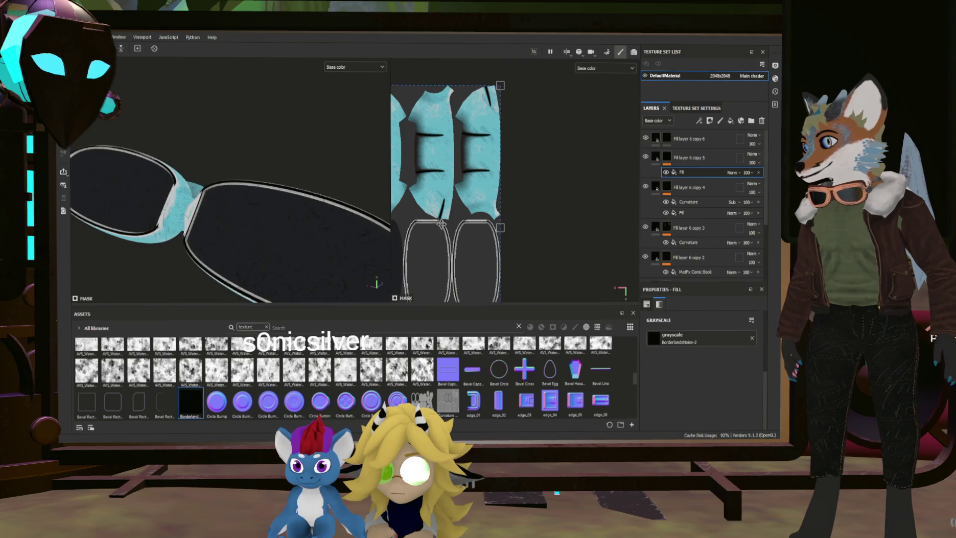
{"action": "left_click", "coordinate": [655, 138]}
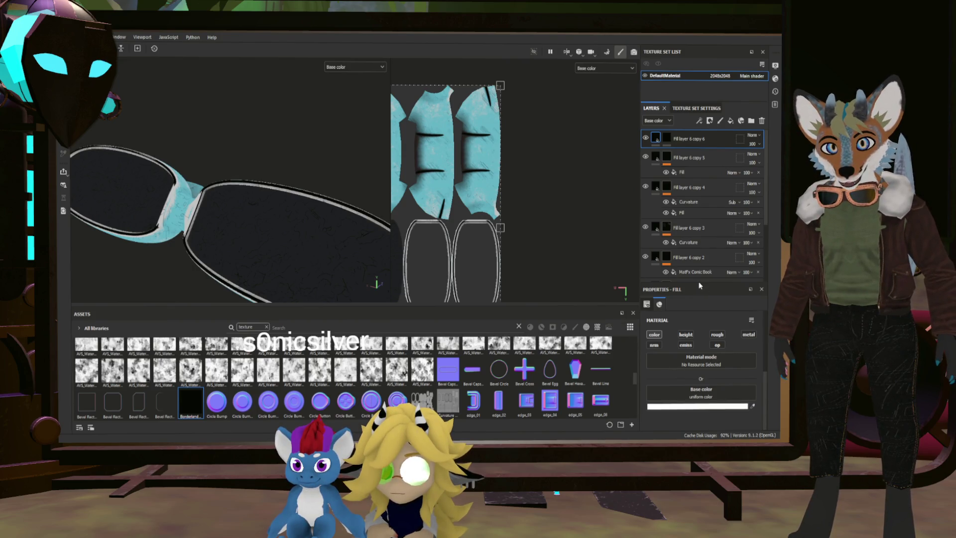
Select the top layer's mask, frame the UV islands, and set brush Distance to 1.19
{"action": "left_click", "coordinate": [667, 138]}
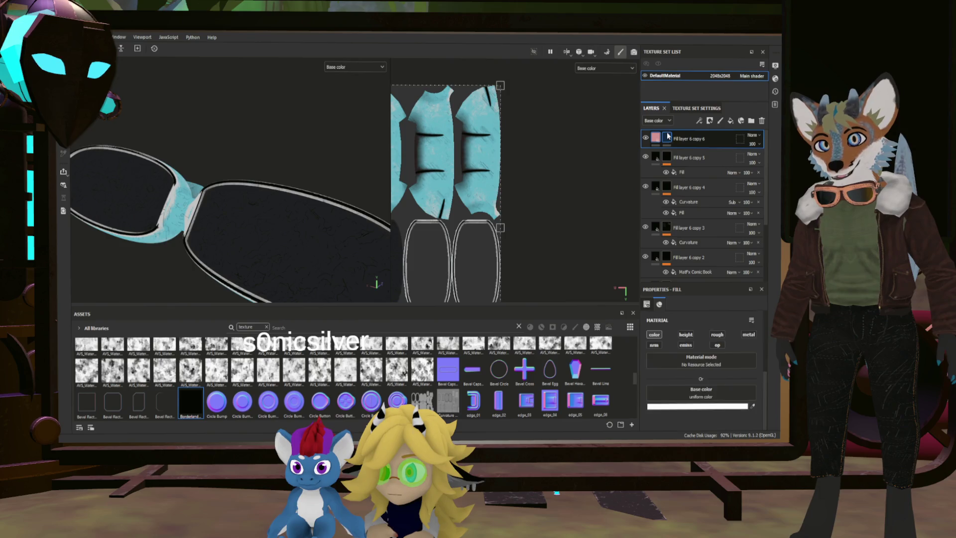
{"action": "left_click_drag", "start_coordinate": [331, 231], "coordinate": [388, 235], "text": "alt"}
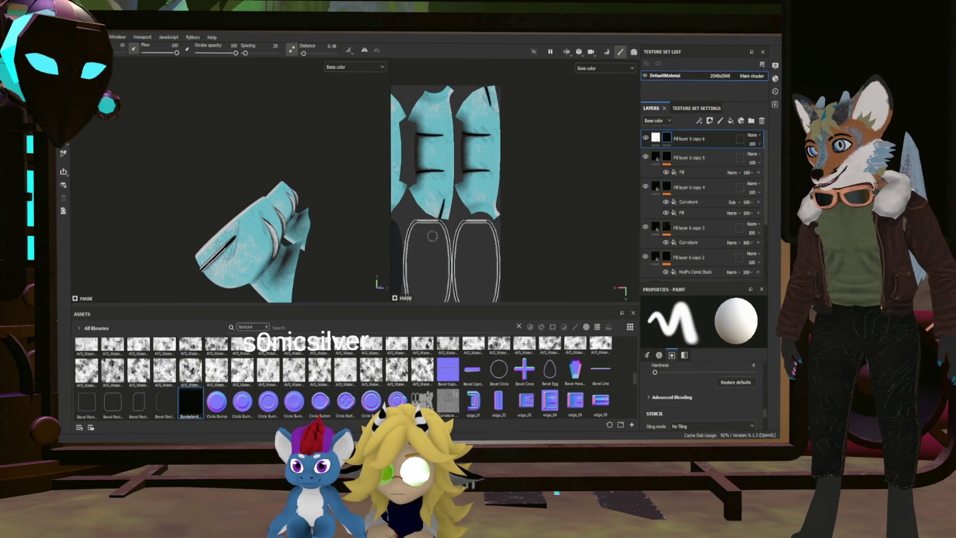
{"action": "scroll", "coordinate": [432, 236], "scroll_direction": "down", "scroll_amount": 3}
{"action": "middle_click_drag", "start_coordinate": [432, 236], "coordinate": [538, 236]}
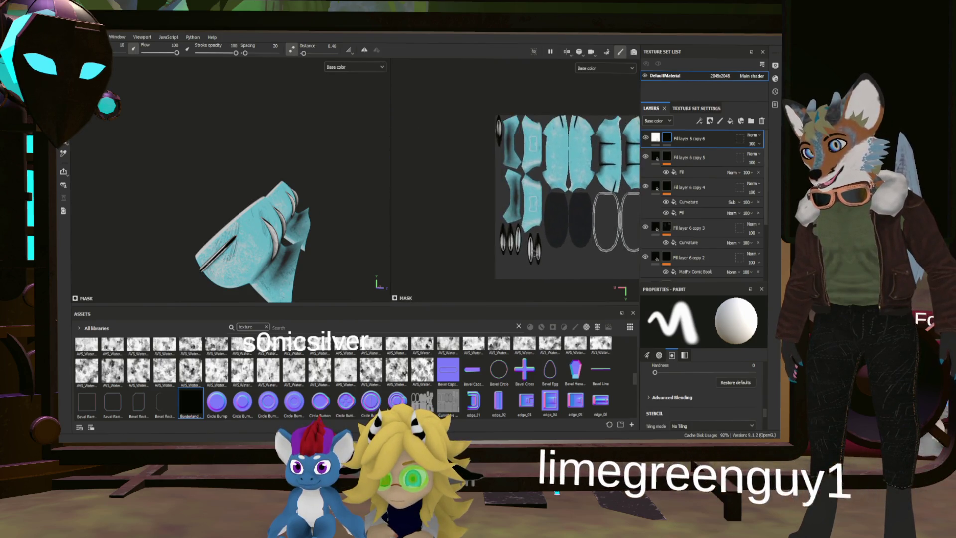
{"action": "scroll", "coordinate": [536, 228], "scroll_direction": "up", "scroll_amount": 5}
{"action": "right_click_drag", "start_coordinate": [542, 230], "coordinate": [531, 227], "text": "ctrl"}
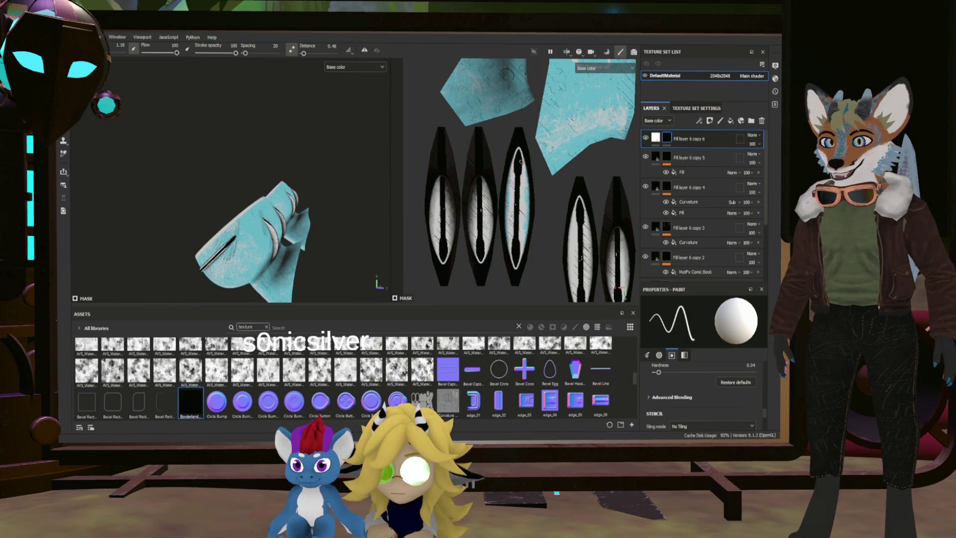
{"action": "left_click_drag", "start_coordinate": [303, 53], "coordinate": [304, 53]}
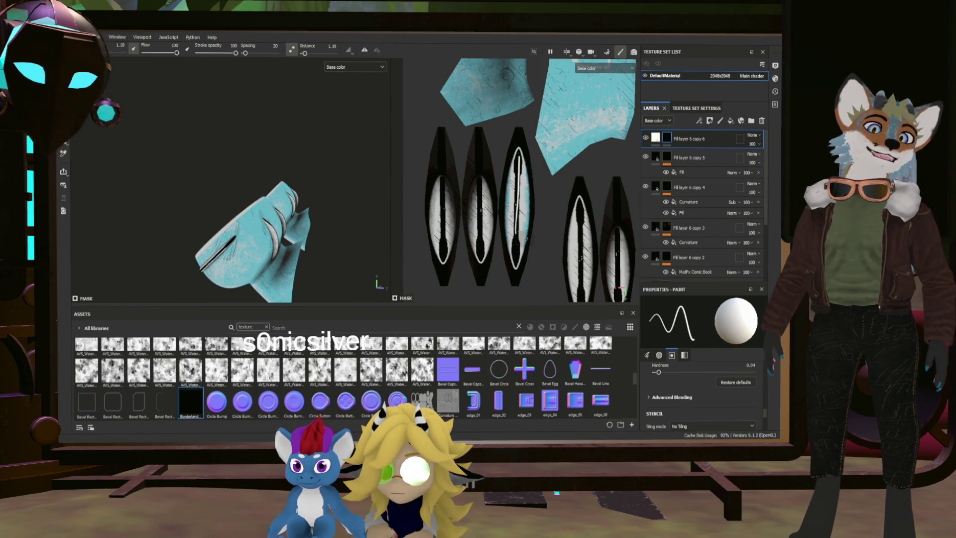
Paint a white line down the middle slot UV island and check it on the model
{"action": "left_click_drag", "start_coordinate": [519, 158], "coordinate": [517, 244]}
{"action": "mouse_move", "coordinate": [247, 177]}
{"action": "left_mouse_down", "text": "alt"}
{"action": "mouse_move", "coordinate": [211, 190]}
{"action": "mouse_move", "coordinate": [228, 189]}
{"action": "left_mouse_up", "text": "alt"}
{"action": "scroll", "coordinate": [229, 189], "scroll_direction": "up", "scroll_amount": 5}
{"action": "scroll", "coordinate": [219, 179], "scroll_direction": "down", "scroll_amount": 5}
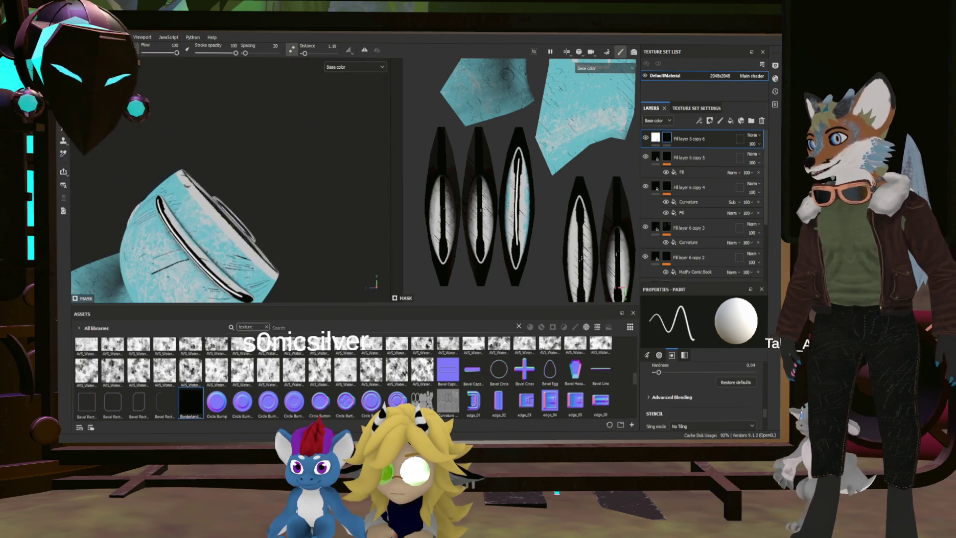
{"action": "mouse_move", "coordinate": [214, 150]}
{"action": "left_mouse_down", "text": "alt"}
{"action": "mouse_move", "coordinate": [192, 165]}
{"action": "mouse_move", "coordinate": [209, 164]}
{"action": "left_mouse_up", "text": "alt"}
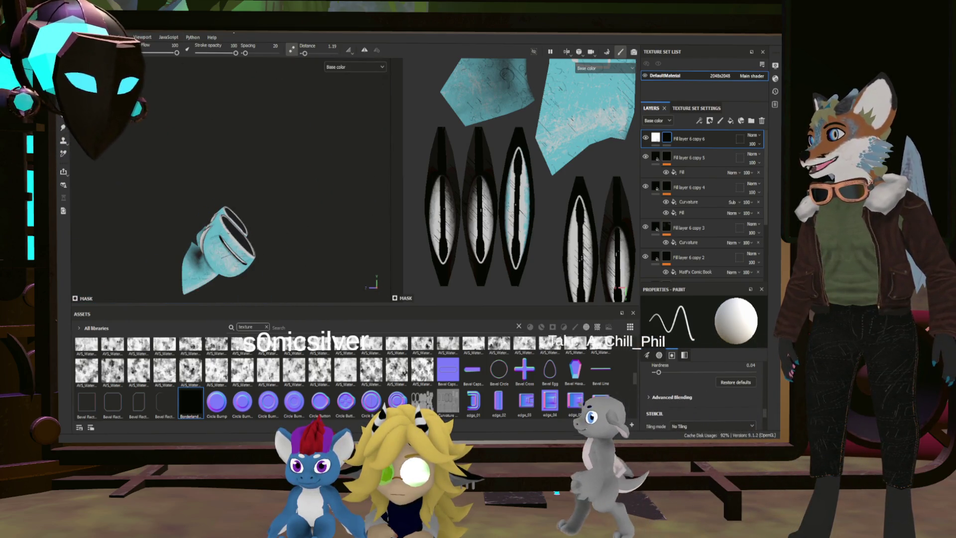
{"action": "scroll", "coordinate": [541, 203], "scroll_direction": "down", "scroll_amount": 1}
{"action": "scroll", "coordinate": [541, 204], "scroll_direction": "up", "scroll_amount": 2}
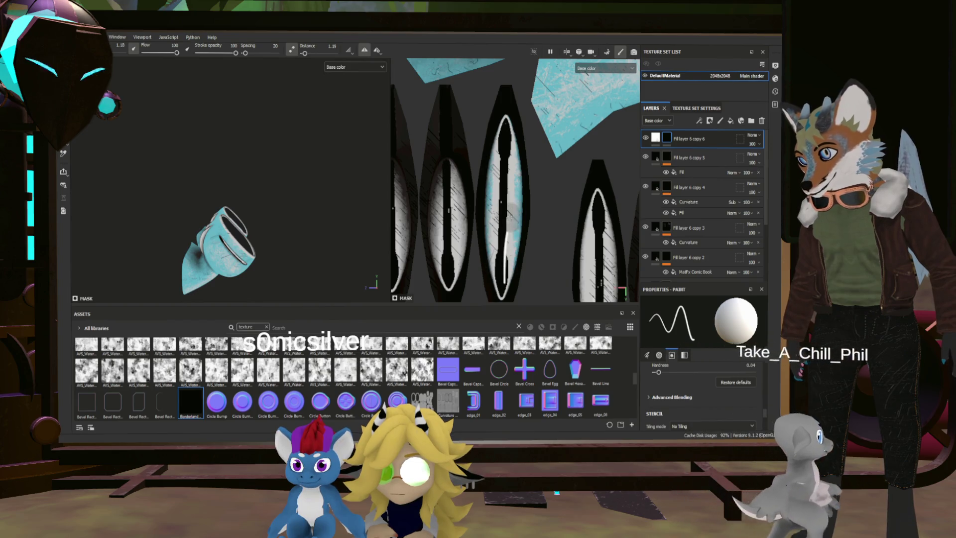
Paint and redraw a straight white line up the third slot island's centre
{"action": "left_click_drag", "start_coordinate": [504, 262], "coordinate": [504, 164]}
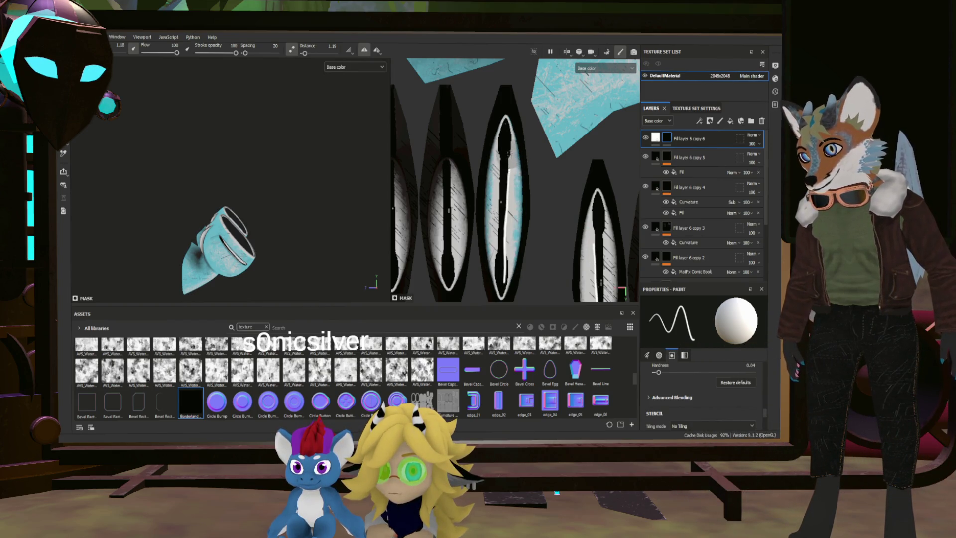
{"action": "key", "text": "ctrl+z"}
{"action": "mouse_move", "coordinate": [503, 294]}
{"action": "left_mouse_down"}
{"action": "mouse_move", "coordinate": [509, 141]}
{"action": "mouse_move", "coordinate": [507, 150]}
{"action": "left_mouse_up"}
{"action": "left_click_drag", "start_coordinate": [297, 174], "coordinate": [254, 199], "text": "alt"}
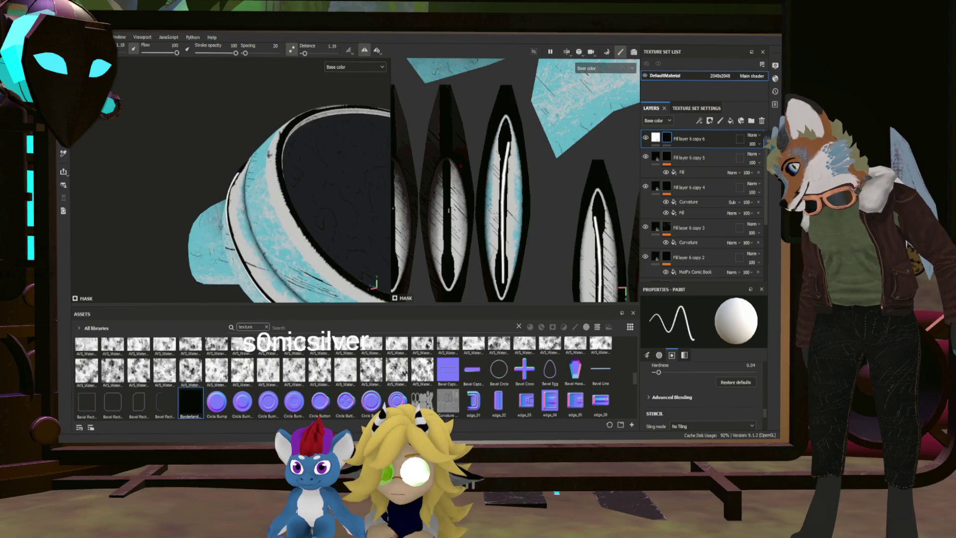
{"action": "key", "text": "ctrl+z"}
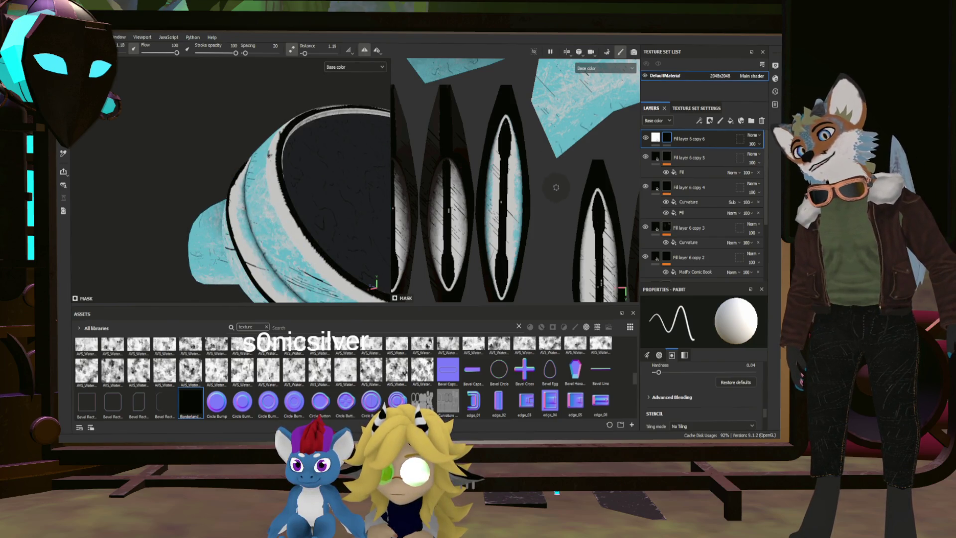
{"action": "left_click_drag", "start_coordinate": [504, 211], "coordinate": [507, 149]}
{"action": "key", "text": "ctrl+z"}
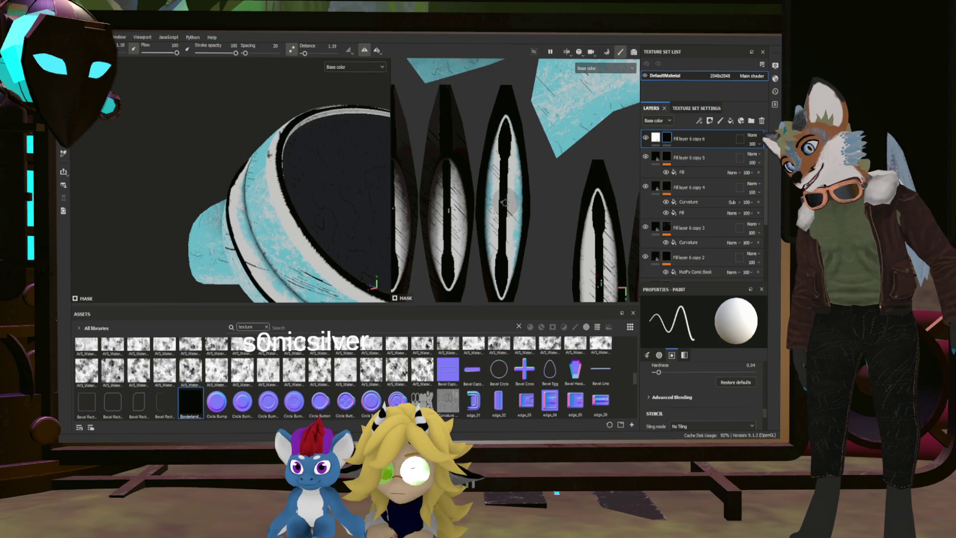
{"action": "left_click_drag", "start_coordinate": [502, 214], "coordinate": [505, 152]}
{"action": "key", "text": "ctrl+z"}
{"action": "left_click_drag", "start_coordinate": [504, 225], "coordinate": [508, 137]}
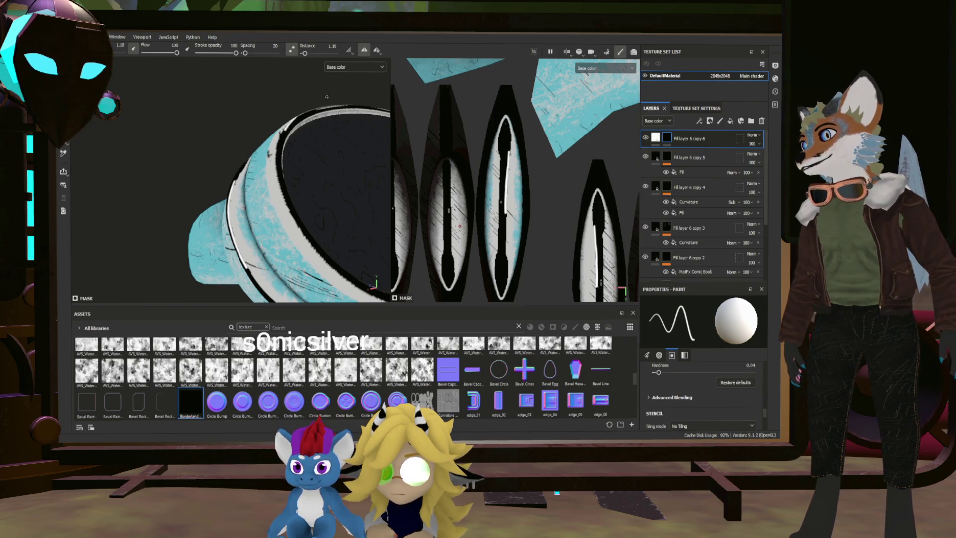
{"action": "left_click_drag", "start_coordinate": [319, 104], "coordinate": [331, 148], "text": "alt"}
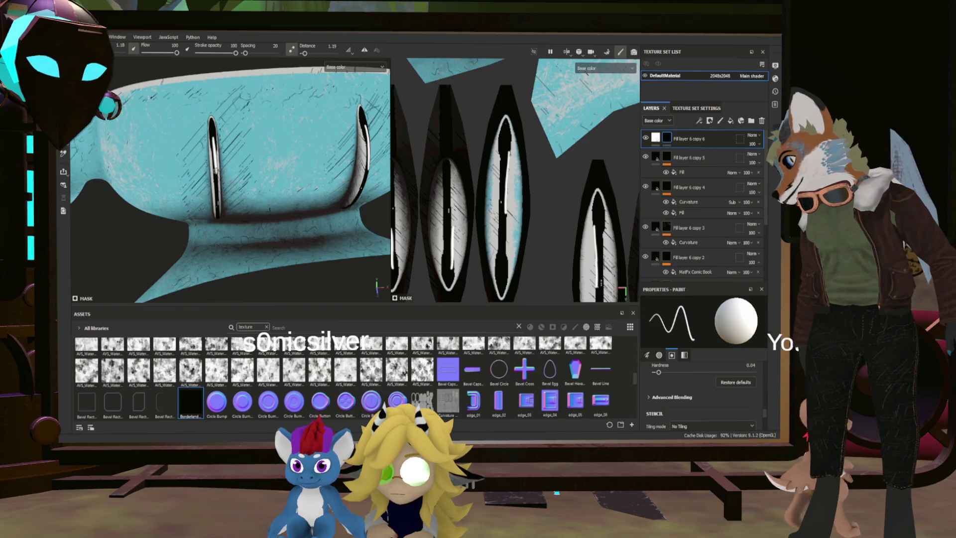
{"action": "scroll", "coordinate": [222, 270], "scroll_direction": "down", "scroll_amount": 5}
{"action": "left_click_drag", "start_coordinate": [223, 270], "coordinate": [186, 190], "text": "alt"}
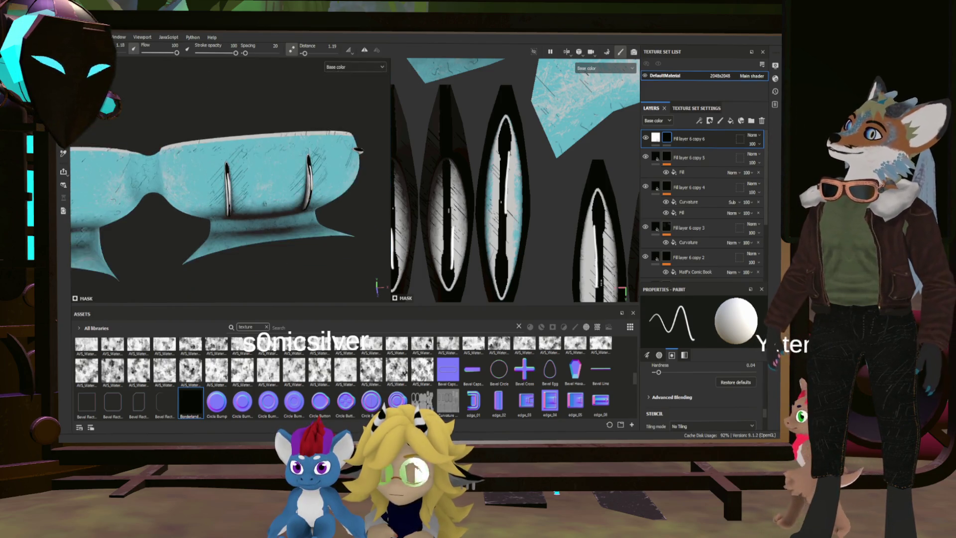
{"action": "scroll", "coordinate": [250, 218], "scroll_direction": "up", "scroll_amount": 8}
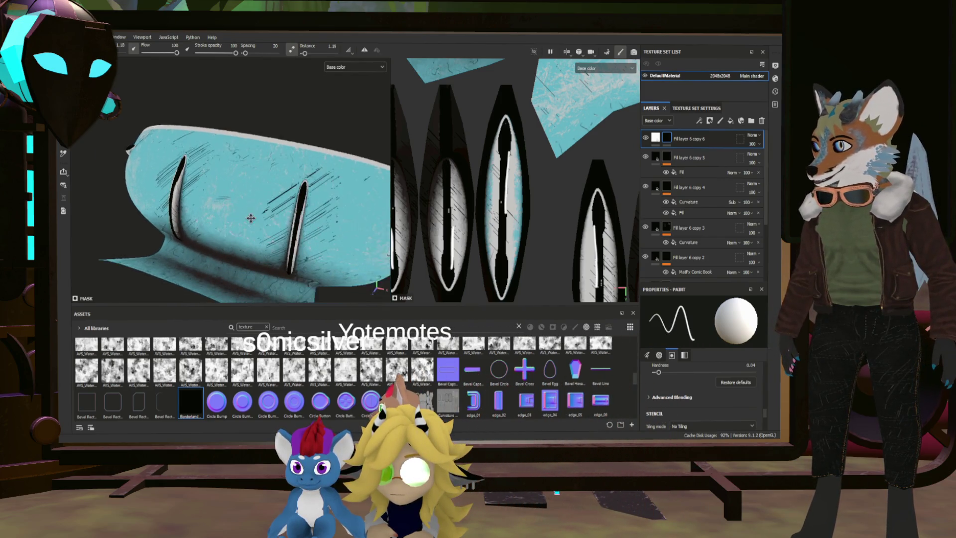
{"action": "scroll", "coordinate": [251, 218], "scroll_direction": "up", "scroll_amount": 3}
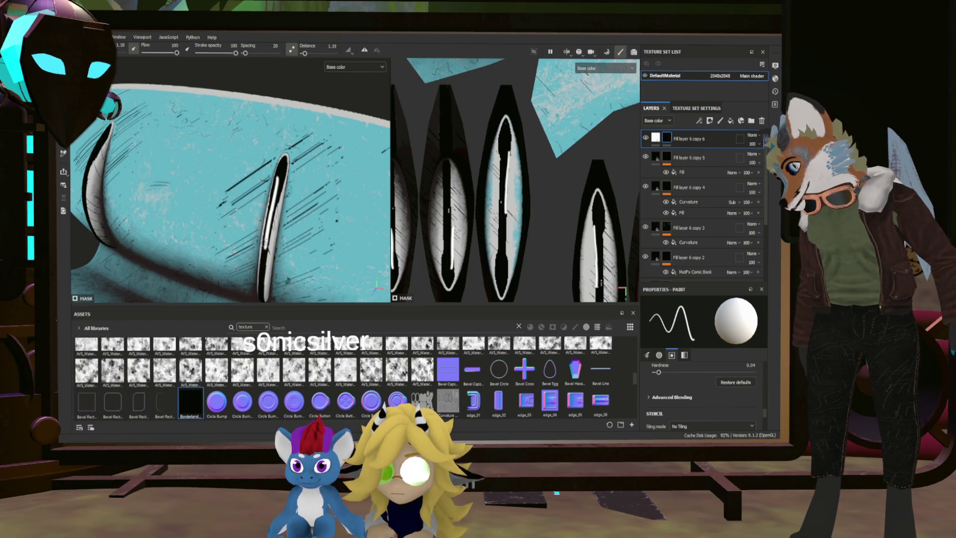
{"action": "scroll", "coordinate": [252, 179], "scroll_direction": "down", "scroll_amount": 10}
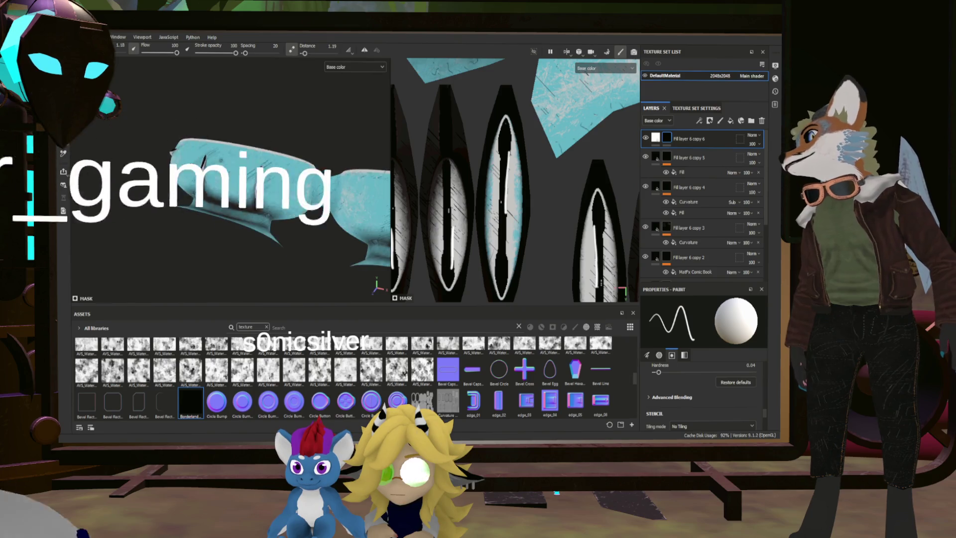
{"action": "scroll", "coordinate": [224, 179], "scroll_direction": "up", "scroll_amount": 5}
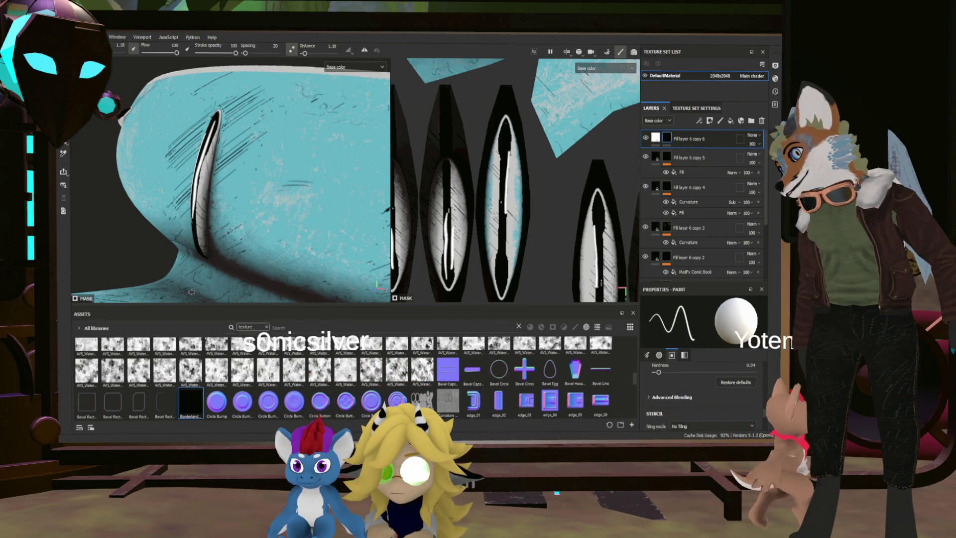
{"action": "scroll", "coordinate": [224, 260], "scroll_direction": "down", "scroll_amount": 5}
{"action": "scroll", "coordinate": [215, 213], "scroll_direction": "down", "scroll_amount": 3}
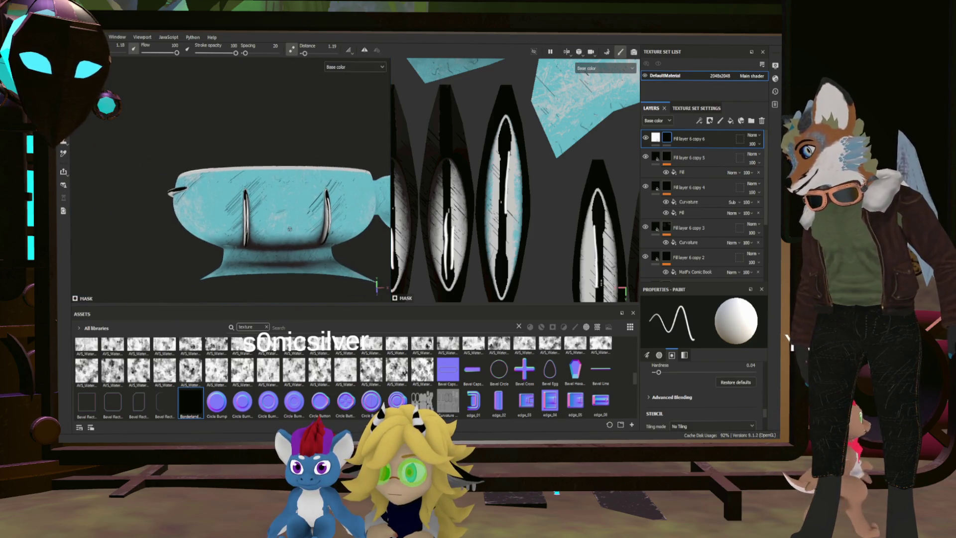
{"action": "mouse_move", "coordinate": [215, 213]}
{"action": "left_mouse_down", "text": "alt"}
{"action": "mouse_move", "coordinate": [320, 203]}
{"action": "mouse_move", "coordinate": [279, 234]}
{"action": "left_mouse_up", "text": "alt"}
{"action": "scroll", "coordinate": [206, 262], "scroll_direction": "up", "scroll_amount": 5}
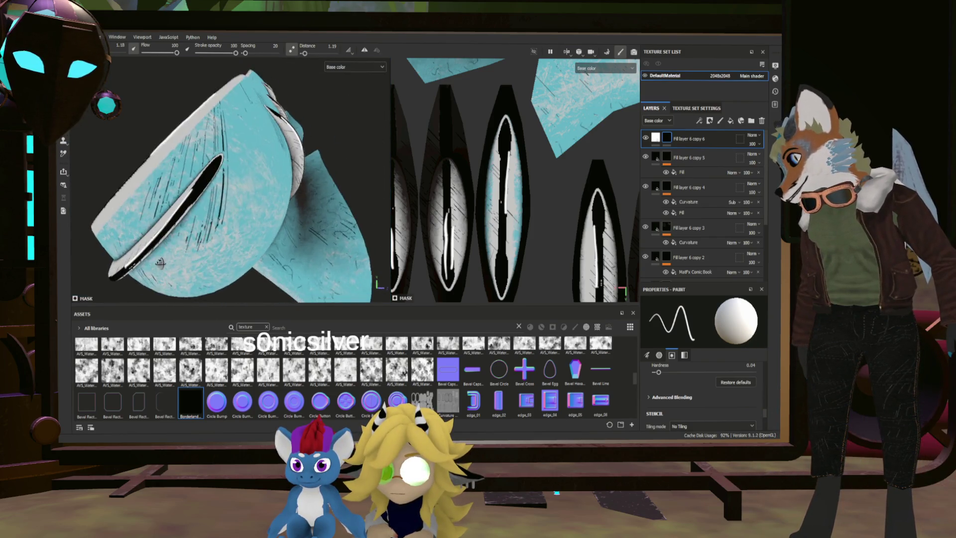
{"action": "left_click_drag", "start_coordinate": [148, 264], "coordinate": [195, 213], "text": "alt"}
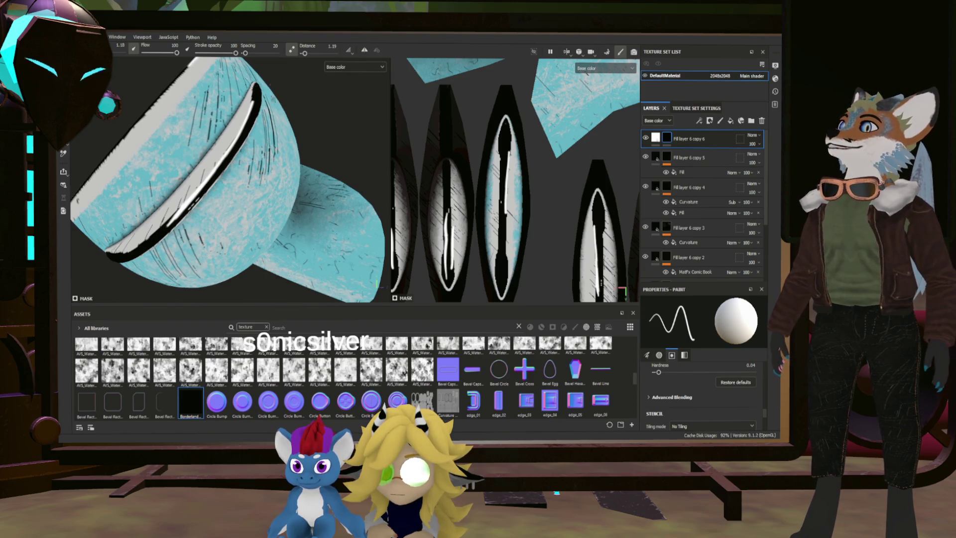
{"action": "scroll", "coordinate": [260, 194], "scroll_direction": "down", "scroll_amount": 5}
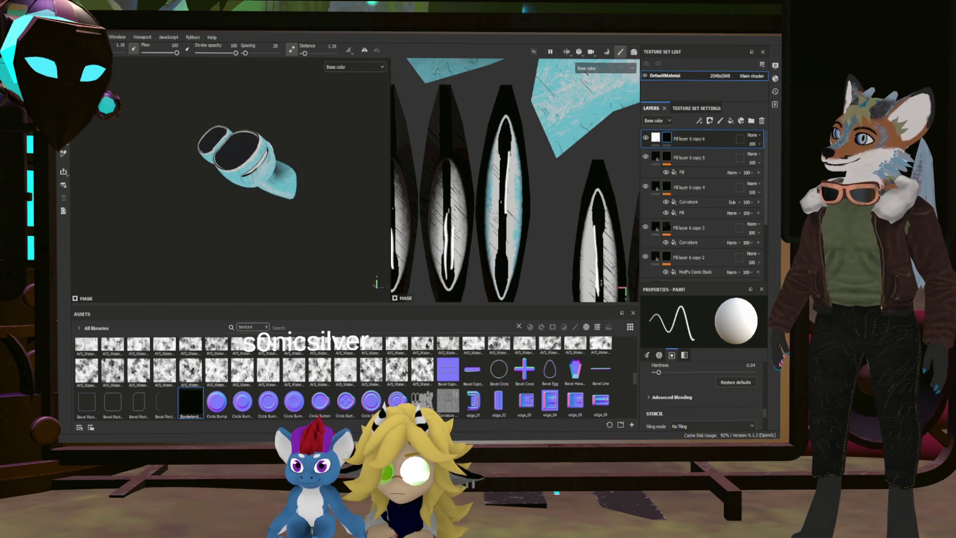
{"action": "scroll", "coordinate": [302, 162], "scroll_direction": "up", "scroll_amount": 8}
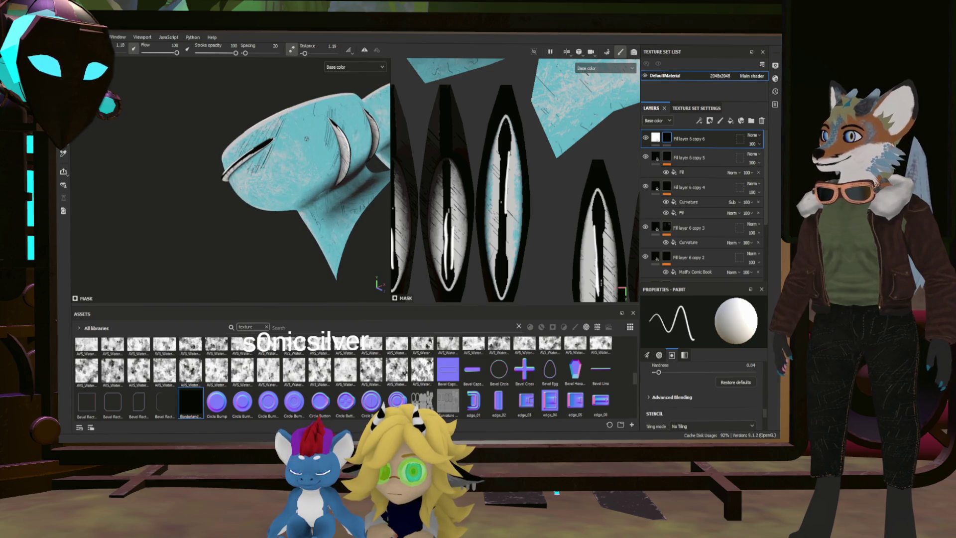
{"action": "scroll", "coordinate": [305, 135], "scroll_direction": "up", "scroll_amount": 2}
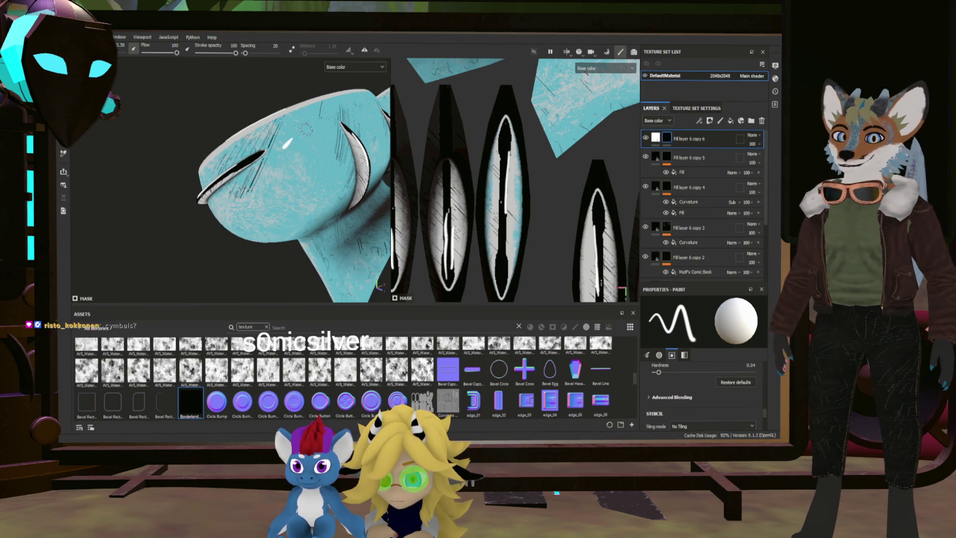
Undo the stray white mark on the blue strap and check it from the side
{"action": "key", "text": "ctrl+z"}
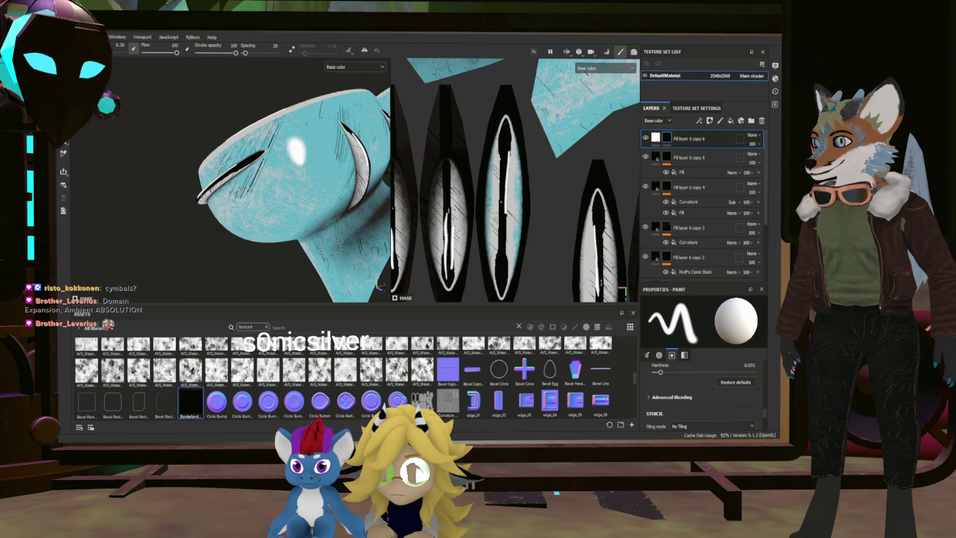
{"action": "mouse_move", "coordinate": [343, 226]}
{"action": "left_mouse_down", "text": "alt"}
{"action": "mouse_move", "coordinate": [253, 195]}
{"action": "mouse_move", "coordinate": [253, 226]}
{"action": "mouse_move", "coordinate": [281, 212]}
{"action": "left_mouse_up", "text": "alt"}
{"action": "scroll", "coordinate": [253, 226], "scroll_direction": "up", "scroll_amount": 5}
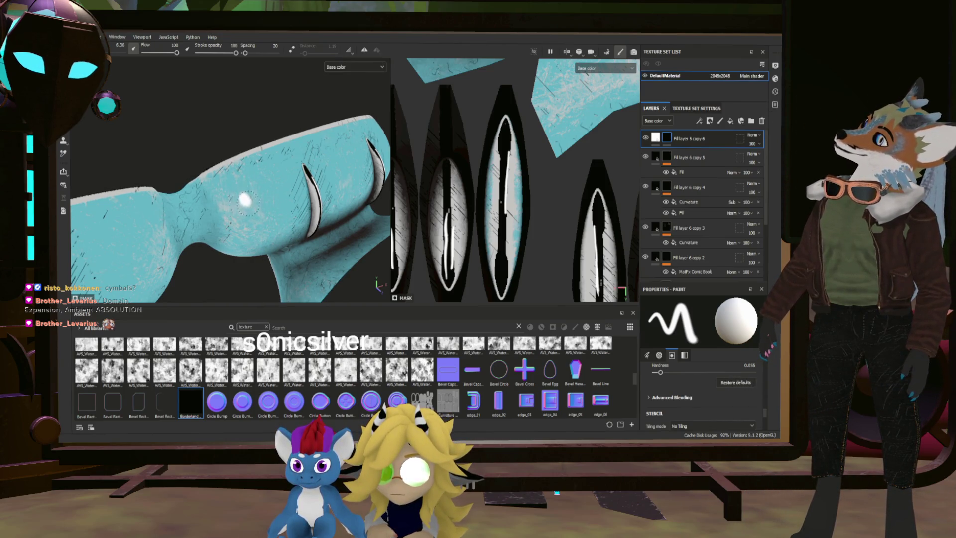
{"action": "scroll", "coordinate": [245, 200], "scroll_direction": "down", "scroll_amount": 5}
Inspect the goggles from several angles, then switch to the Godot editor
{"action": "mouse_move", "coordinate": [259, 224]}
{"action": "left_mouse_down", "text": "alt"}
{"action": "mouse_move", "coordinate": [286, 247]}
{"action": "mouse_move", "coordinate": [358, 256]}
{"action": "mouse_move", "coordinate": [376, 229]}
{"action": "left_mouse_up", "text": "alt"}
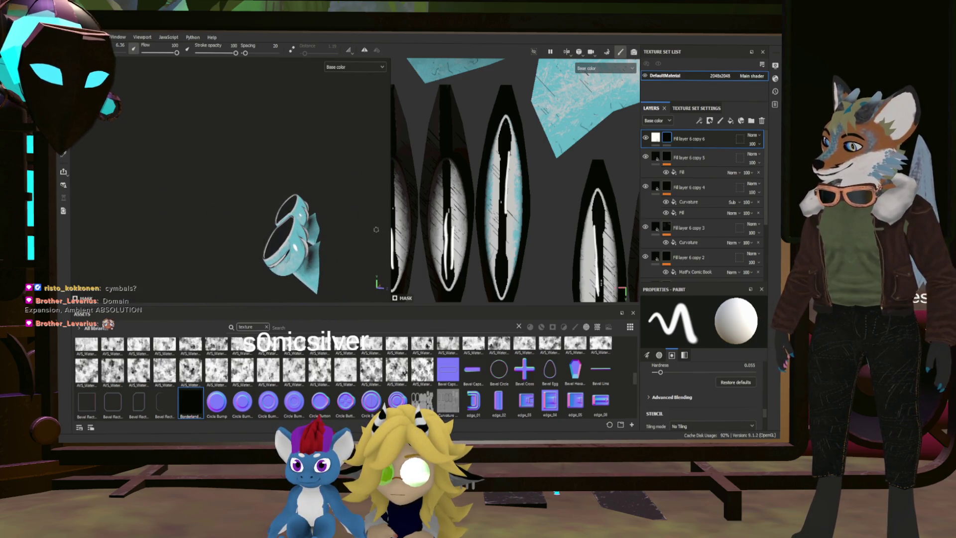
{"action": "scroll", "coordinate": [255, 216], "scroll_direction": "up", "scroll_amount": 5}
{"action": "scroll", "coordinate": [255, 216], "scroll_direction": "down", "scroll_amount": 5}
{"action": "left_click_drag", "start_coordinate": [255, 216], "coordinate": [316, 220], "text": "alt"}
{"action": "middle_click_drag", "start_coordinate": [316, 220], "coordinate": [280, 169], "text": "alt"}
{"action": "scroll", "coordinate": [281, 169], "scroll_direction": "up", "scroll_amount": 1}
{"action": "mouse_move", "coordinate": [280, 170]}
{"action": "left_mouse_down", "text": "alt"}
{"action": "mouse_move", "coordinate": [353, 164]}
{"action": "mouse_move", "coordinate": [424, 178]}
{"action": "mouse_move", "coordinate": [231, 114]}
{"action": "left_mouse_up", "text": "alt"}
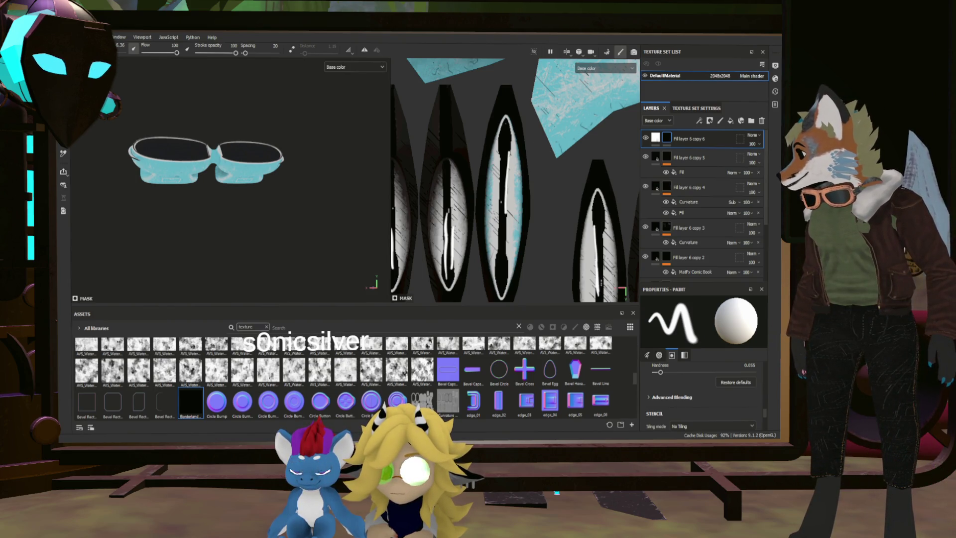
{"action": "key", "text": "alt+Tab"}
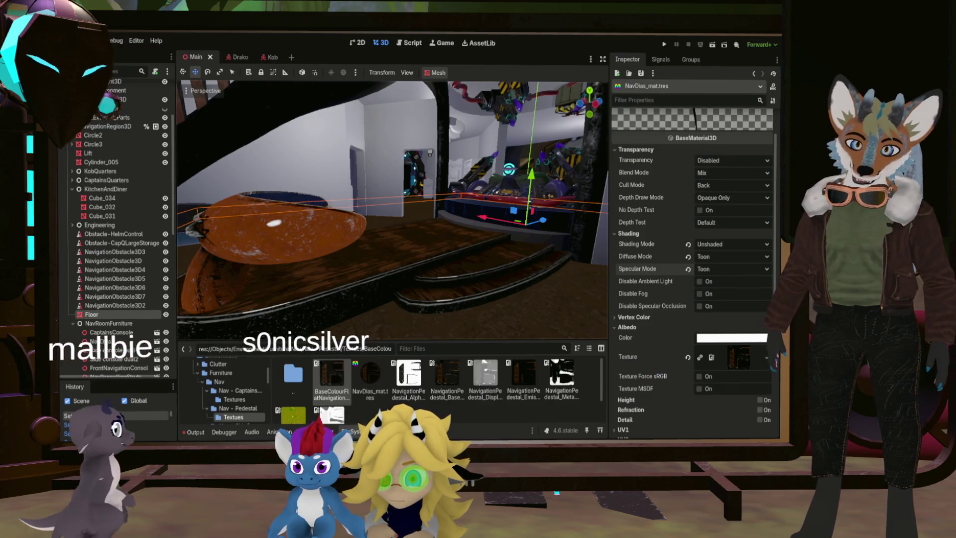
Select Side console dual to view its transform, then open the side_console_dual scene
{"action": "mouse_move", "coordinate": [456, 269]}
{"action": "middle_mouse_down"}
{"action": "mouse_move", "coordinate": [438, 259]}
{"action": "mouse_move", "coordinate": [428, 219]}
{"action": "mouse_move", "coordinate": [366, 190]}
{"action": "middle_mouse_up"}
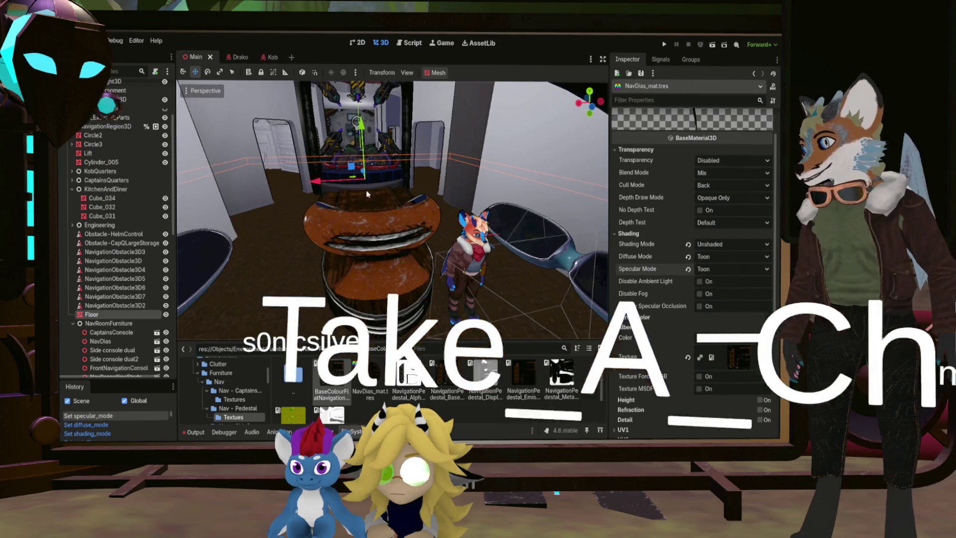
{"action": "scroll", "coordinate": [99, 304], "scroll_direction": "down", "scroll_amount": 1}
{"action": "left_click", "coordinate": [127, 315]}
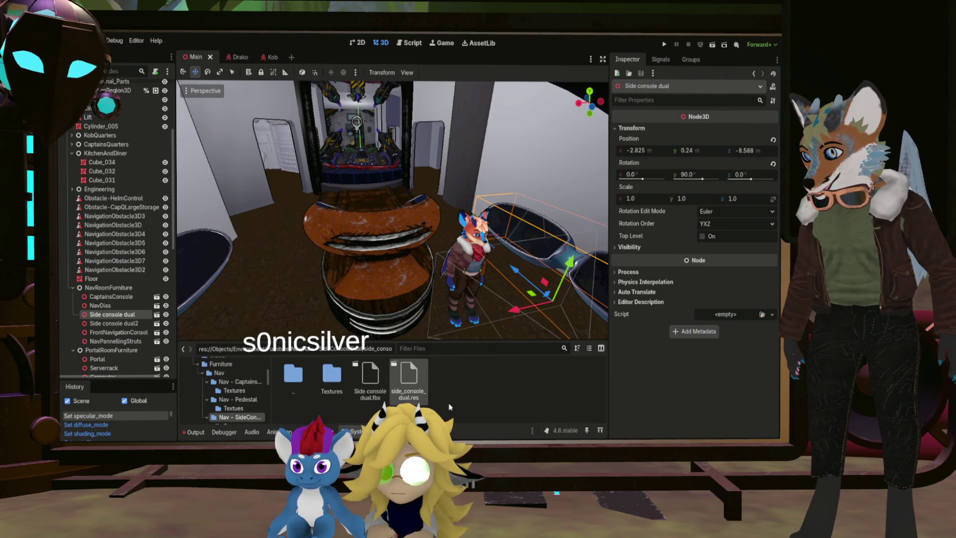
{"action": "double_click", "coordinate": [410, 371]}
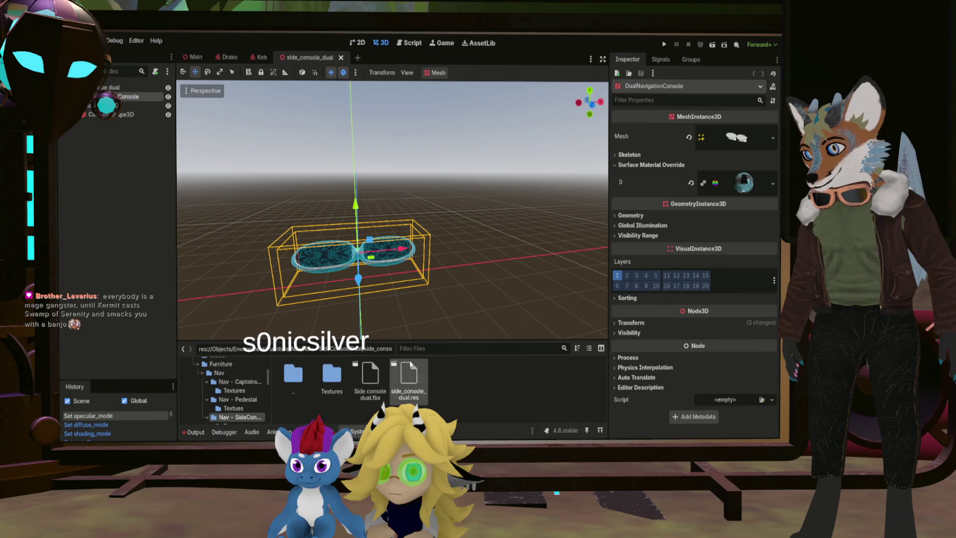
Drag the material from the Textures folder into the console's Surface Material Override slot 0
{"action": "mouse_move", "coordinate": [441, 271]}
{"action": "middle_mouse_down"}
{"action": "mouse_move", "coordinate": [406, 234]}
{"action": "mouse_move", "coordinate": [344, 215]}
{"action": "middle_mouse_up"}
{"action": "scroll", "coordinate": [392, 209], "scroll_direction": "up", "scroll_amount": 2}
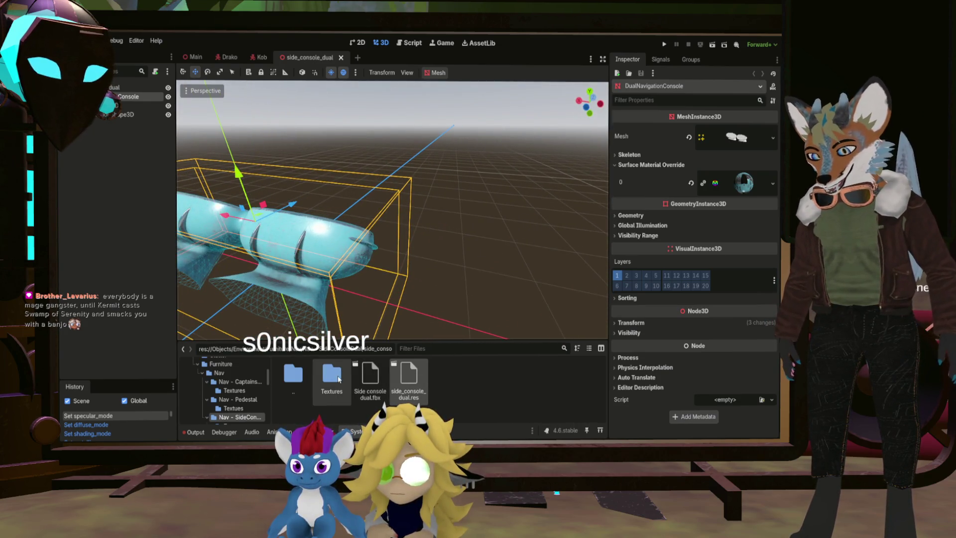
{"action": "double_click", "coordinate": [331, 376]}
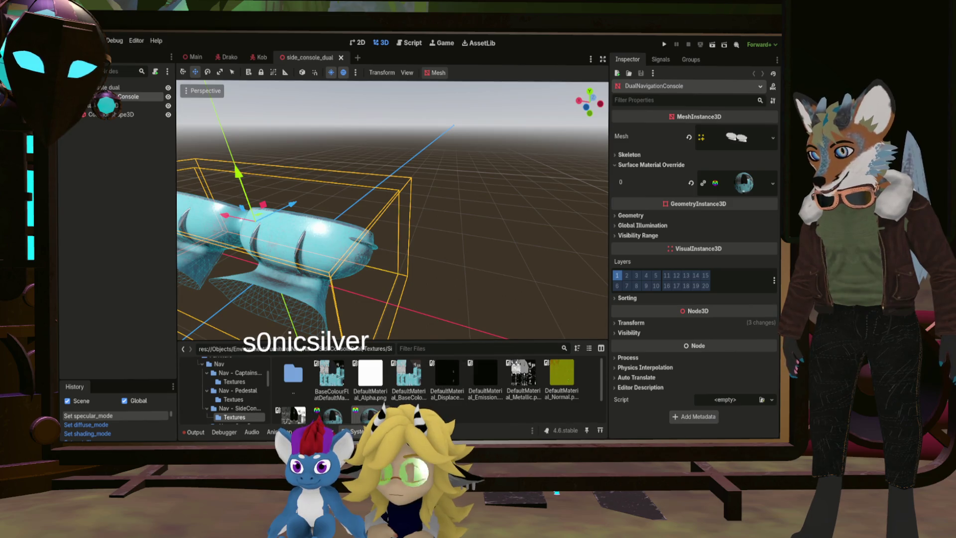
{"action": "mouse_move", "coordinate": [332, 415]}
{"action": "left_mouse_down"}
{"action": "mouse_move", "coordinate": [610, 298]}
{"action": "mouse_move", "coordinate": [748, 189]}
{"action": "left_mouse_up"}
{"action": "left_click", "coordinate": [748, 189]}
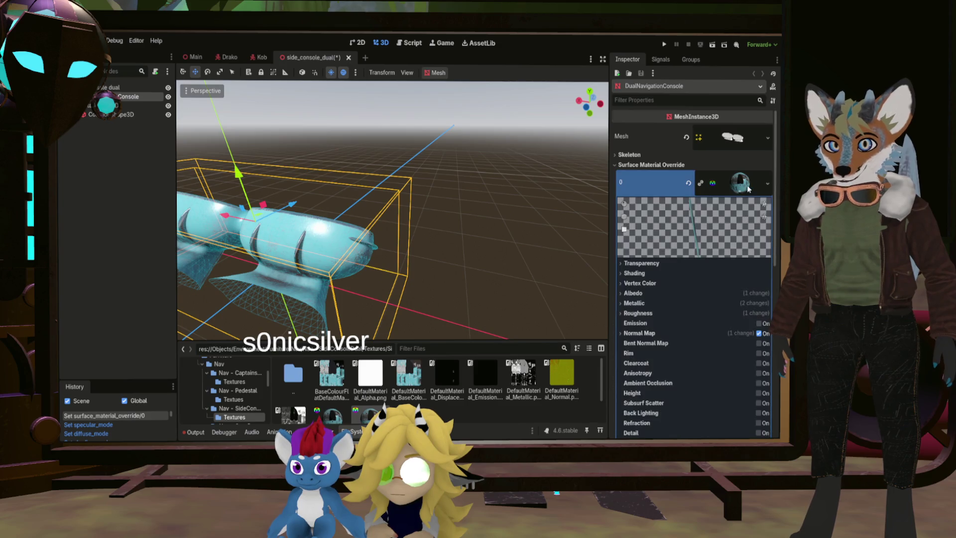
Clear the override material's Roughness and Metallic textures
{"action": "scroll", "coordinate": [668, 301], "scroll_direction": "down", "scroll_amount": 5}
{"action": "left_click", "coordinate": [758, 212]}
{"action": "left_click", "coordinate": [627, 192]}
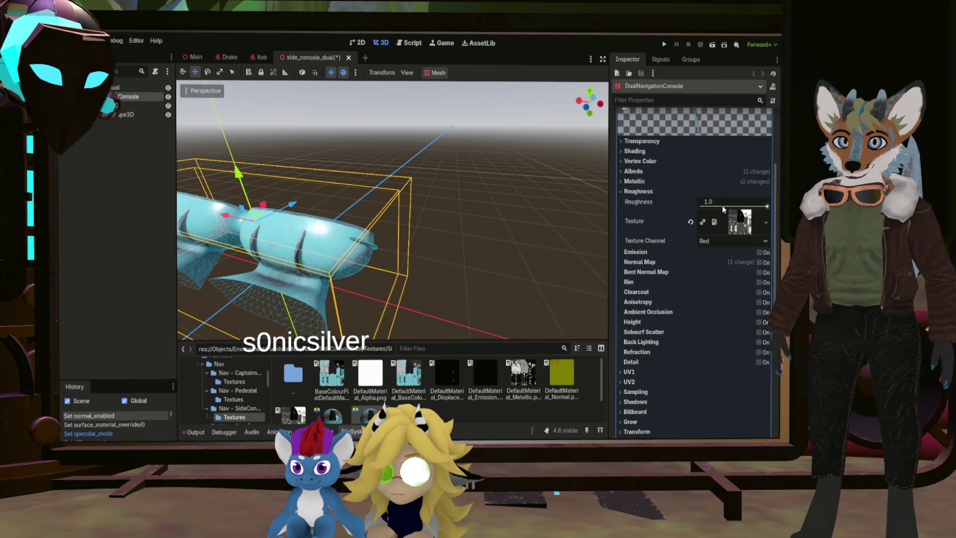
{"action": "left_click", "coordinate": [691, 223]}
{"action": "left_click", "coordinate": [635, 181]}
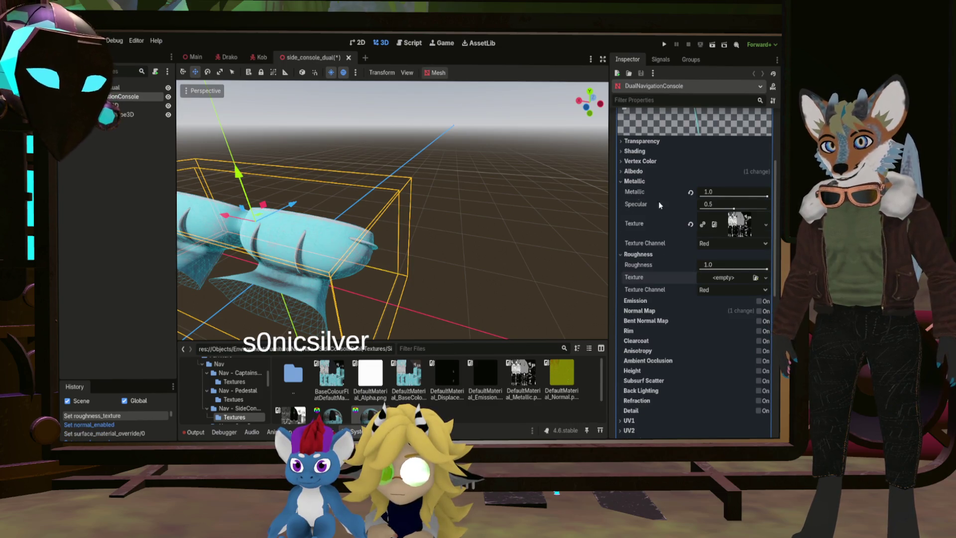
{"action": "left_click", "coordinate": [691, 223]}
{"action": "left_click", "coordinate": [623, 161]}
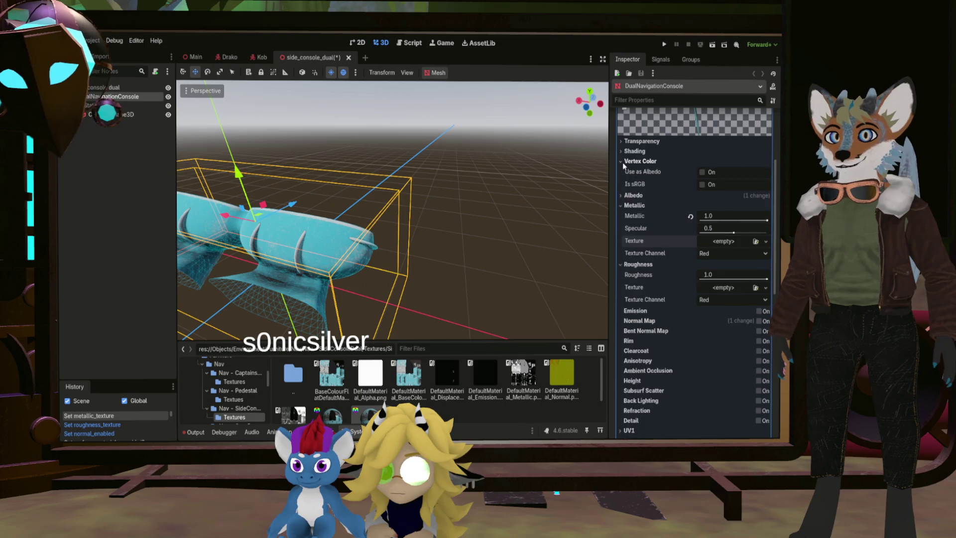
Set Shading Mode to Unshaded with Toon diffuse and Toon specular
{"action": "left_click", "coordinate": [621, 151]}
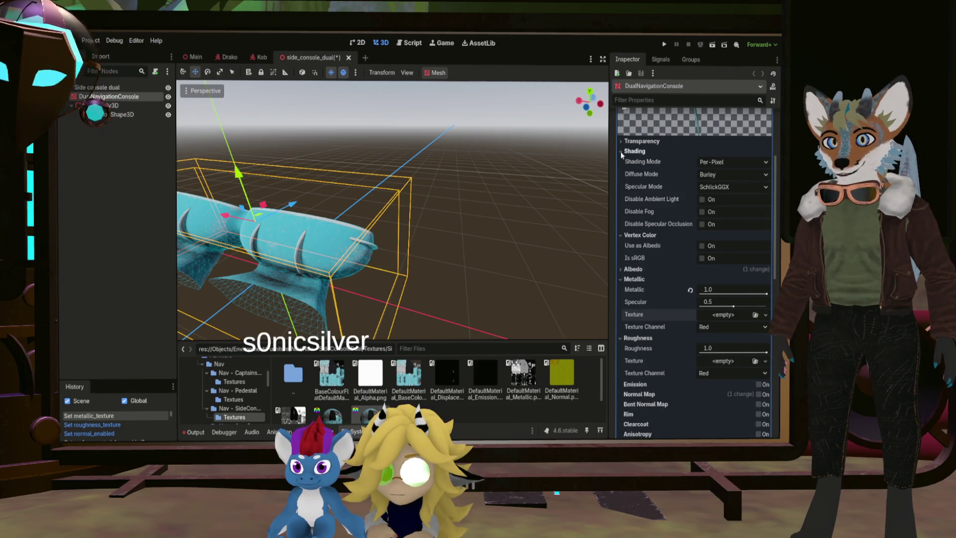
{"action": "left_click", "coordinate": [711, 168]}
{"action": "left_click", "coordinate": [709, 176]}
{"action": "left_click", "coordinate": [717, 223]}
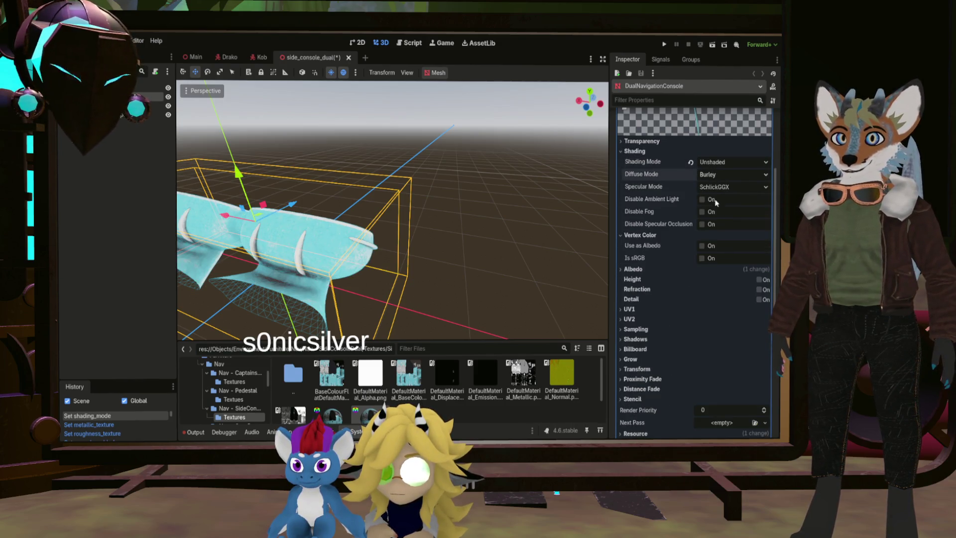
{"action": "left_click", "coordinate": [712, 186]}
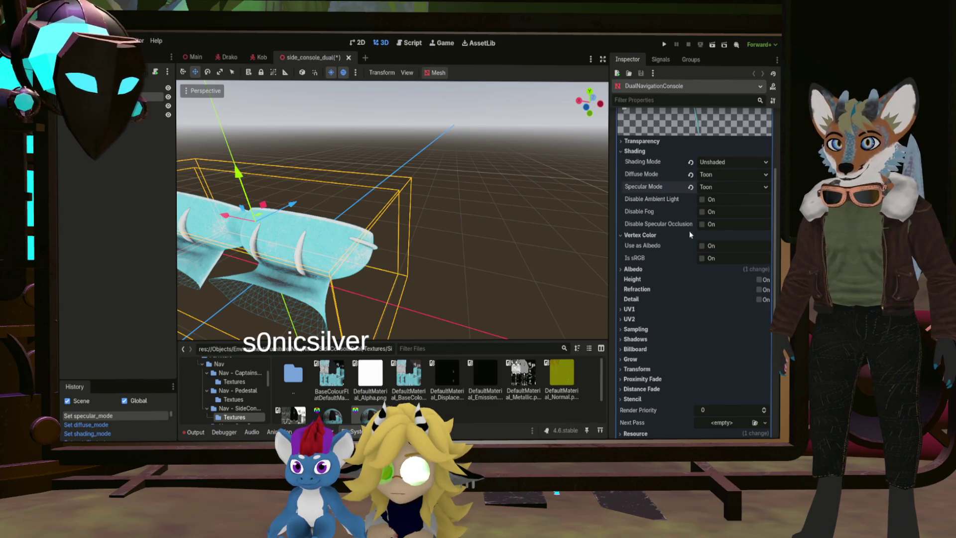
{"action": "left_click", "coordinate": [711, 210]}
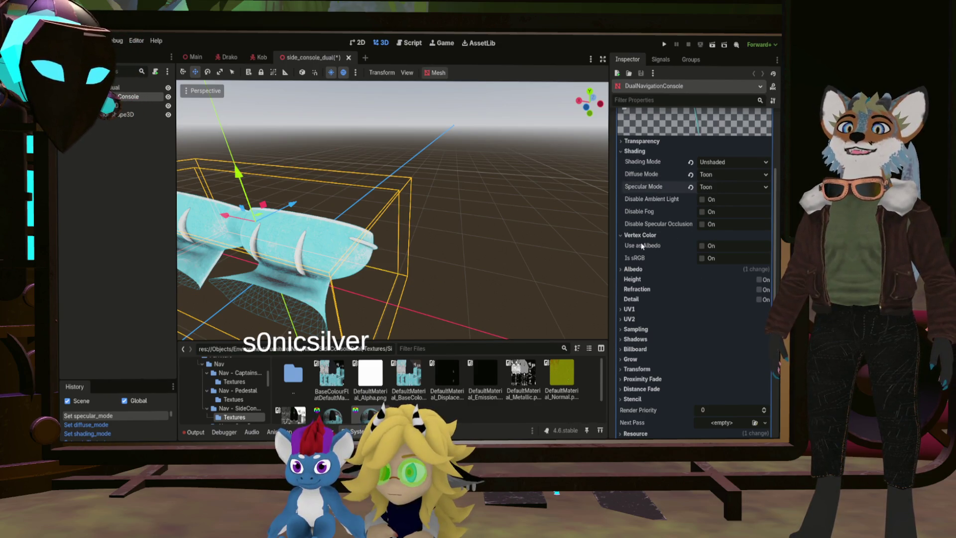
Use BaseColourFlat as the Albedo texture and save the console scene
{"action": "left_click", "coordinate": [627, 269]}
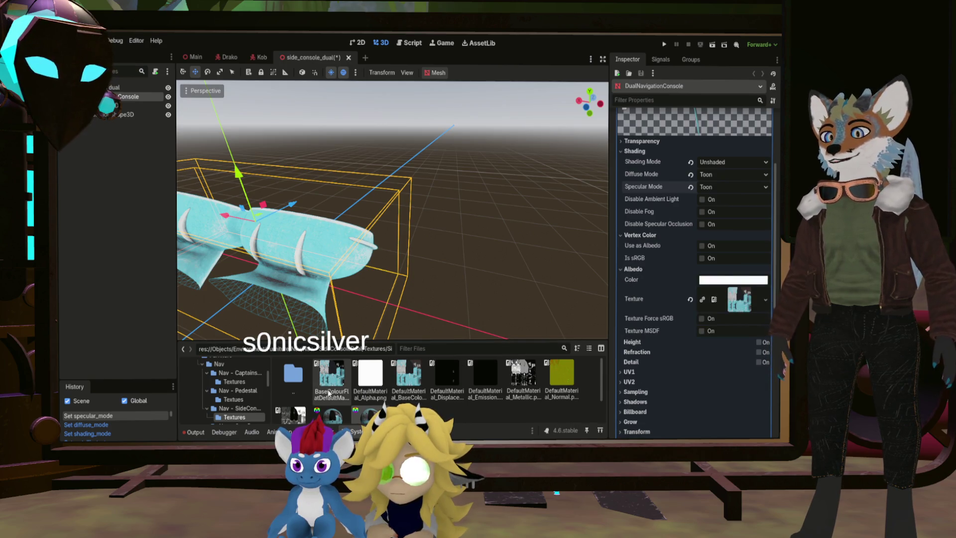
{"action": "left_click", "coordinate": [331, 374]}
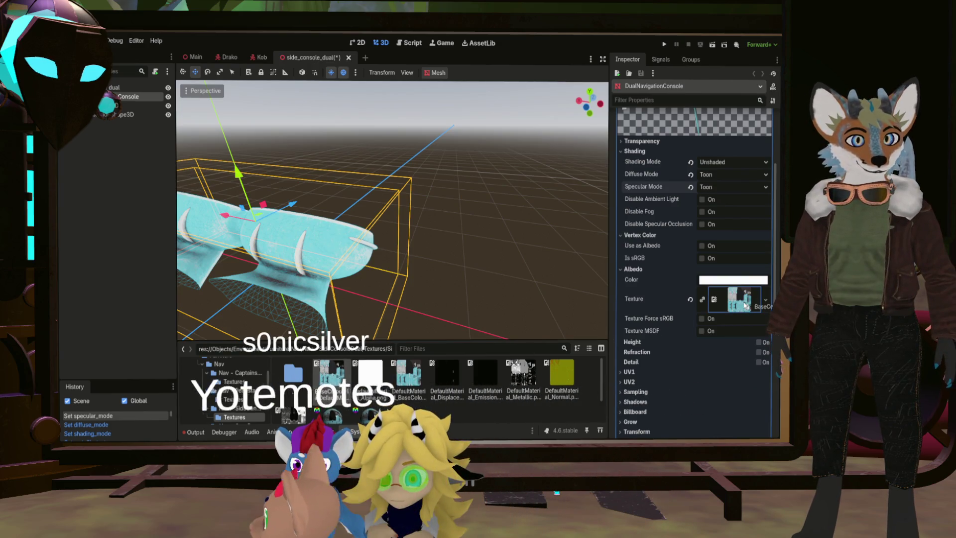
{"action": "left_click_drag", "start_coordinate": [745, 305], "coordinate": [742, 301]}
{"action": "key", "text": "ctrl+s"}
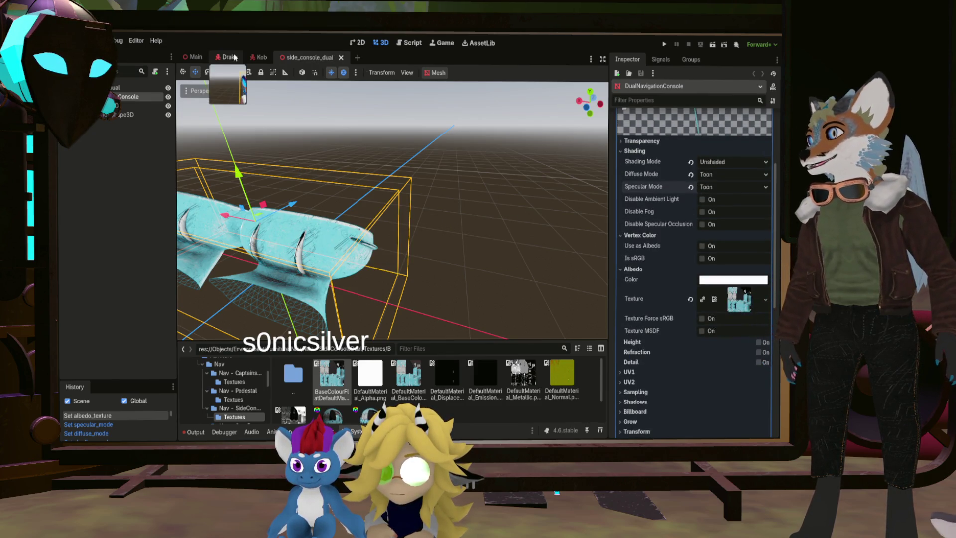
Fly around the Main ship room to inspect the placed side console, seats and planters
{"action": "left_click", "coordinate": [197, 57]}
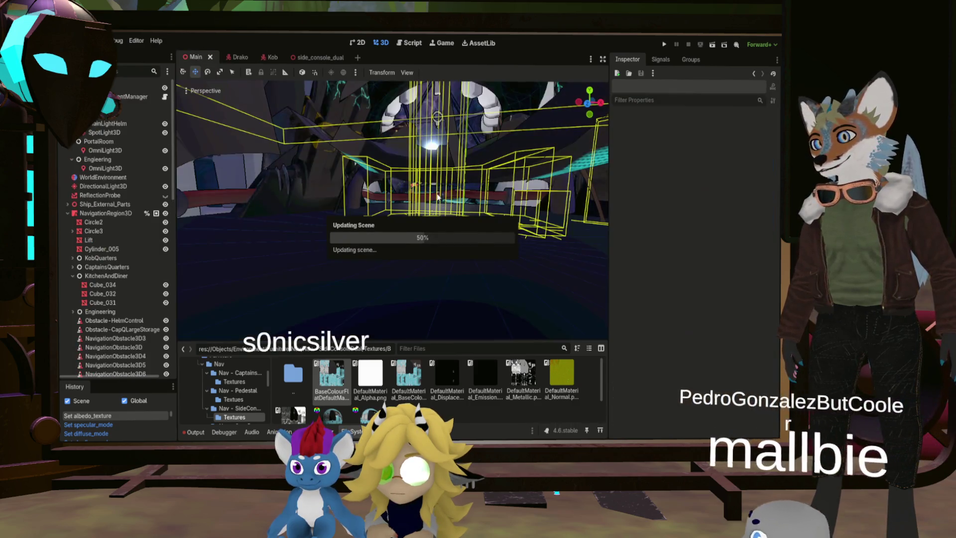
{"action": "mouse_move", "coordinate": [431, 188]}
{"action": "middle_mouse_down"}
{"action": "mouse_move", "coordinate": [378, 219]}
{"action": "mouse_move", "coordinate": [386, 254]}
{"action": "mouse_move", "coordinate": [400, 244]}
{"action": "mouse_move", "coordinate": [383, 224]}
{"action": "middle_mouse_up"}
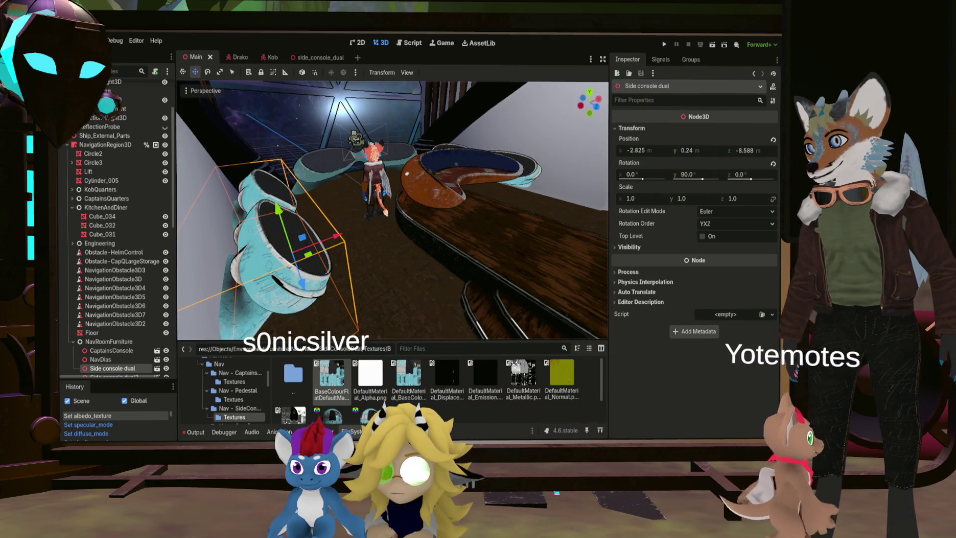
{"action": "mouse_move", "coordinate": [458, 186]}
{"action": "middle_mouse_down"}
{"action": "mouse_move", "coordinate": [403, 208]}
{"action": "mouse_move", "coordinate": [585, 187]}
{"action": "middle_mouse_up"}
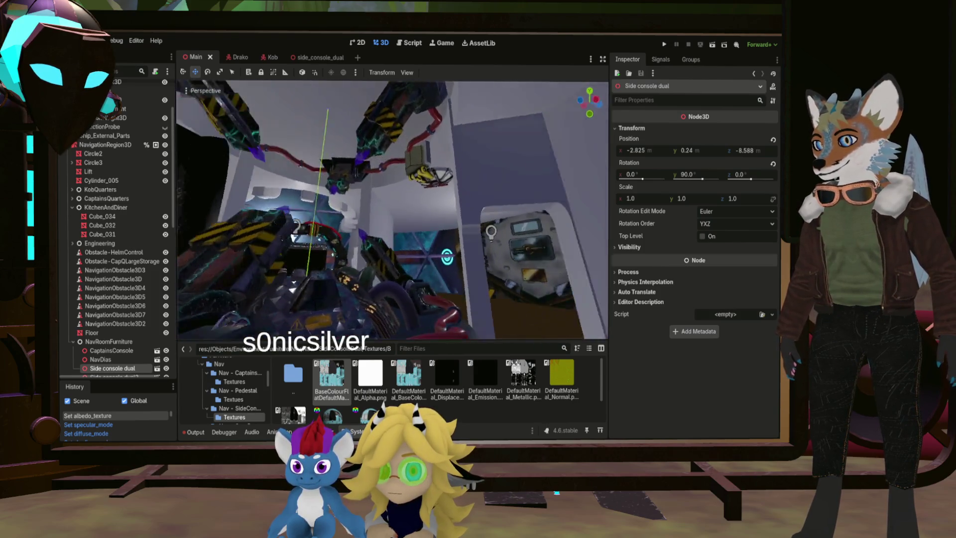
{"action": "middle_click_drag", "start_coordinate": [585, 187], "coordinate": [588, 185]}
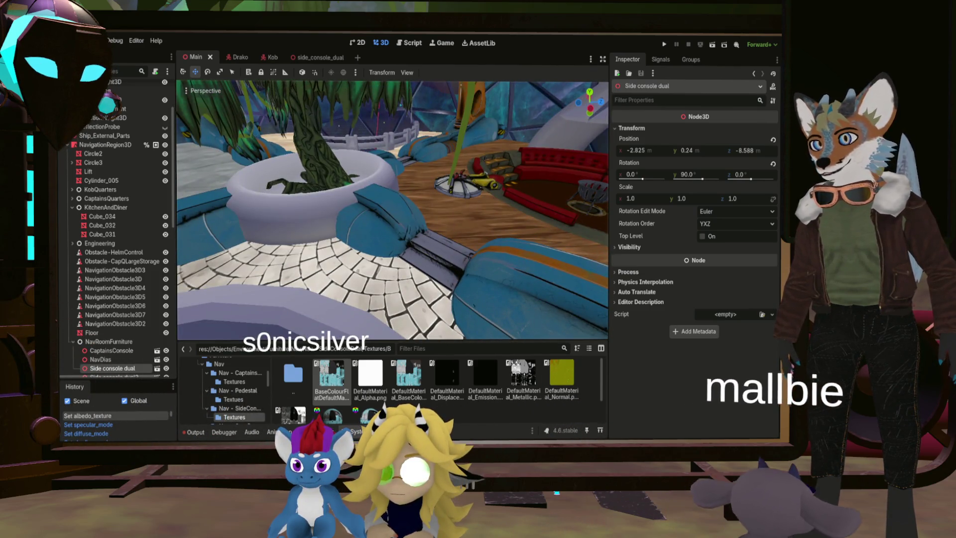
{"action": "middle_click_drag", "start_coordinate": [587, 185], "coordinate": [590, 185]}
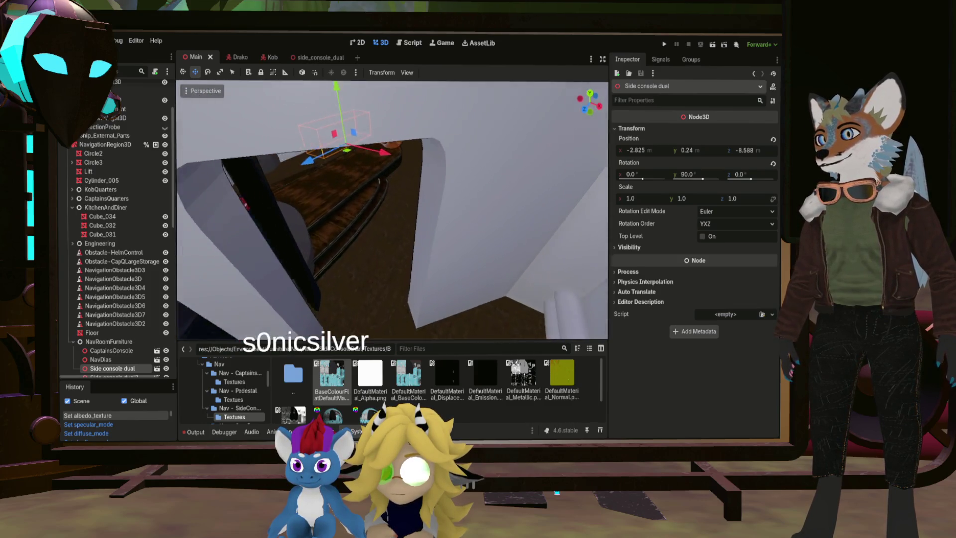
{"action": "mouse_move", "coordinate": [393, 209]}
{"action": "right_mouse_down"}
{"action": "mouse_move", "coordinate": [373, 194]}
{"action": "mouse_move", "coordinate": [363, 199]}
{"action": "mouse_move", "coordinate": [398, 204]}
{"action": "mouse_move", "coordinate": [368, 199]}
{"action": "mouse_move", "coordinate": [435, 264]}
{"action": "right_mouse_up"}
{"action": "middle_click_drag", "start_coordinate": [436, 264], "coordinate": [543, 302]}
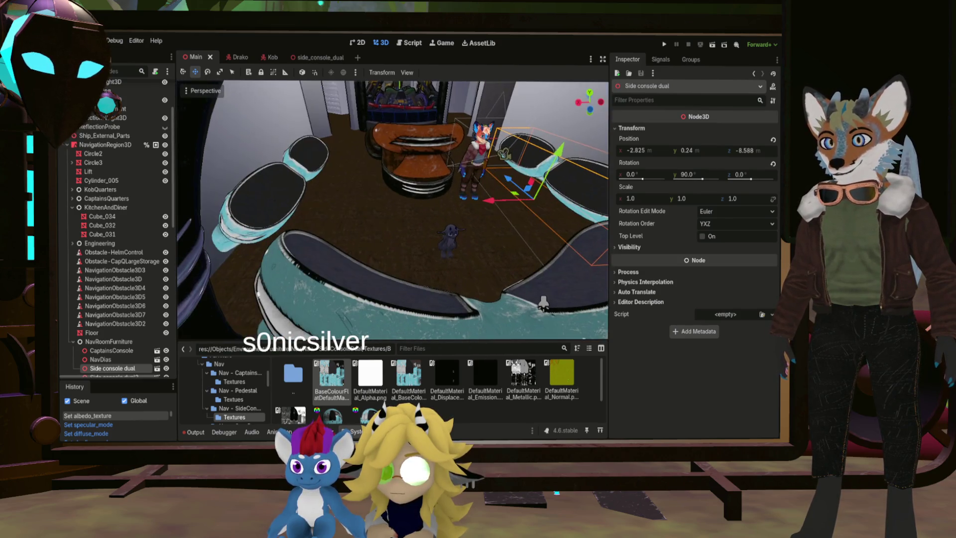
{"action": "mouse_move", "coordinate": [543, 302]}
{"action": "right_mouse_down"}
{"action": "mouse_move", "coordinate": [439, 256]}
{"action": "mouse_move", "coordinate": [456, 243]}
{"action": "mouse_move", "coordinate": [428, 256]}
{"action": "mouse_move", "coordinate": [459, 285]}
{"action": "right_mouse_up"}
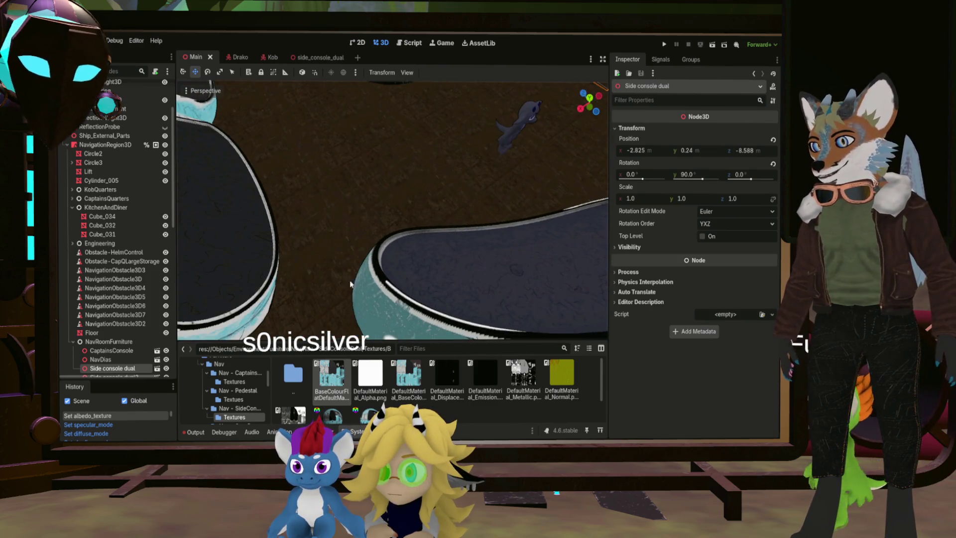
{"action": "mouse_move", "coordinate": [409, 269]}
{"action": "right_mouse_down"}
{"action": "mouse_move", "coordinate": [406, 253]}
{"action": "mouse_move", "coordinate": [370, 253]}
{"action": "mouse_move", "coordinate": [361, 233]}
{"action": "mouse_move", "coordinate": [351, 254]}
{"action": "mouse_move", "coordinate": [332, 229]}
{"action": "right_mouse_up"}
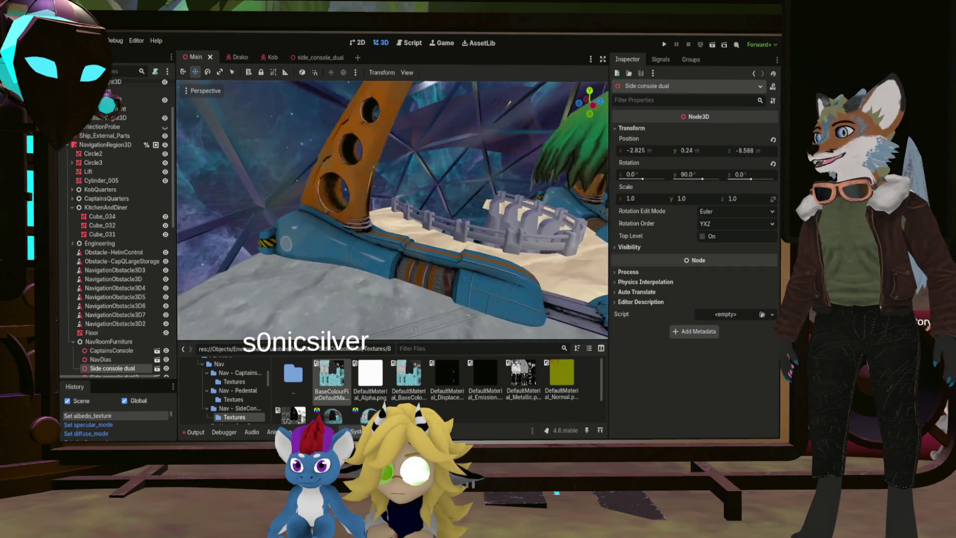
{"action": "mouse_move", "coordinate": [332, 229]}
{"action": "right_mouse_down"}
{"action": "mouse_move", "coordinate": [296, 169]}
{"action": "mouse_move", "coordinate": [296, 178]}
{"action": "right_mouse_up"}
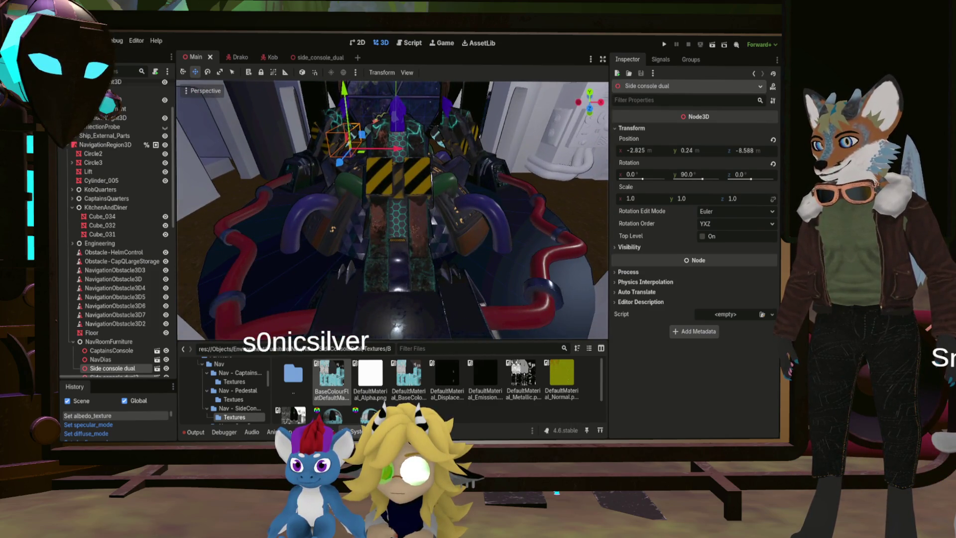
{"action": "right_click_drag", "start_coordinate": [408, 282], "coordinate": [371, 241]}
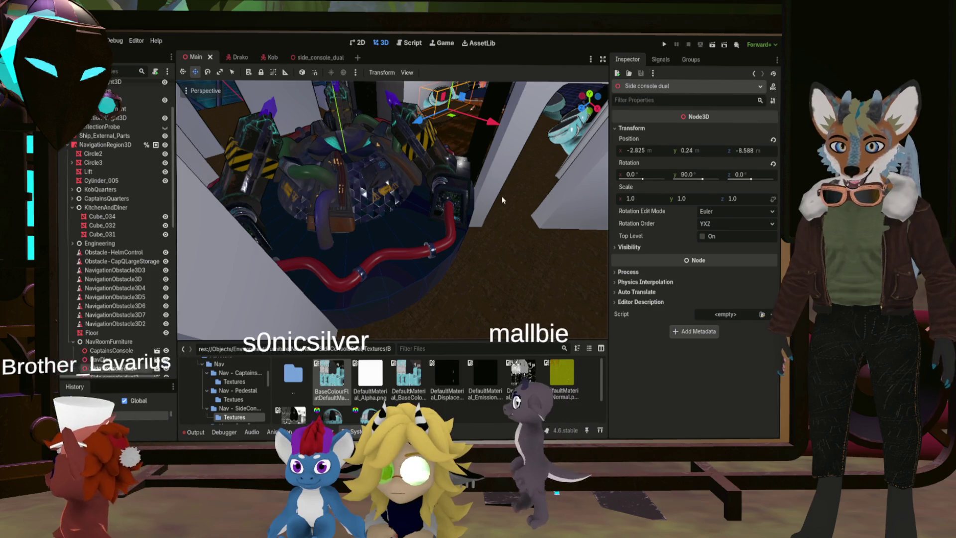
{"action": "key", "text": "f"}
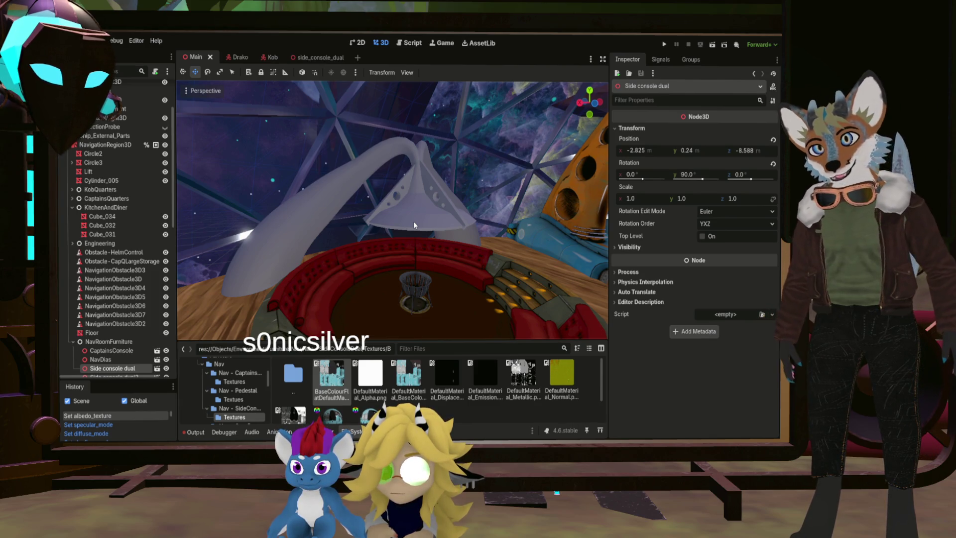
{"action": "mouse_move", "coordinate": [417, 240]}
{"action": "middle_mouse_down"}
{"action": "mouse_move", "coordinate": [478, 239]}
{"action": "mouse_move", "coordinate": [548, 221]}
{"action": "mouse_move", "coordinate": [508, 236]}
{"action": "middle_mouse_up"}
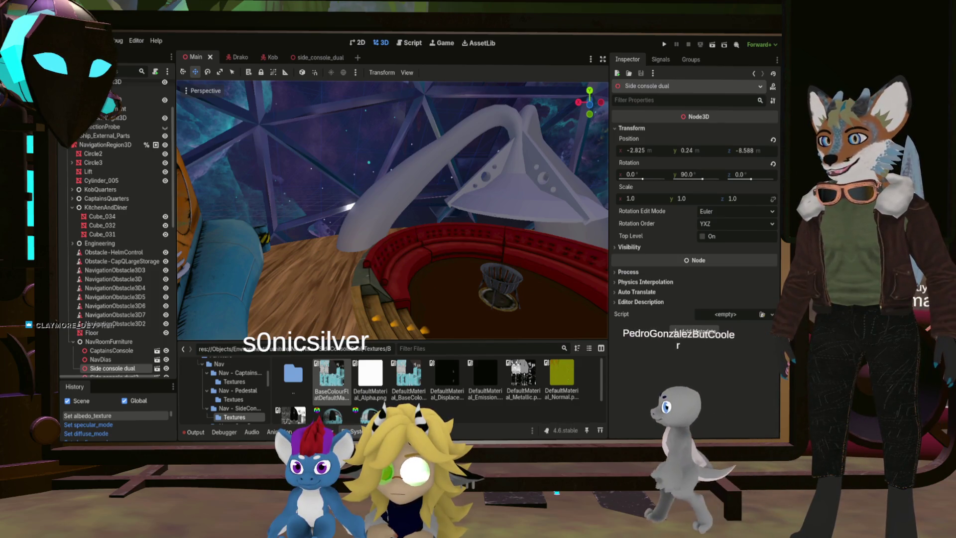
{"action": "key", "text": "f"}
{"action": "mouse_move", "coordinate": [393, 209]}
{"action": "middle_mouse_down"}
{"action": "mouse_move", "coordinate": [334, 229]}
{"action": "mouse_move", "coordinate": [424, 242]}
{"action": "middle_mouse_up"}
{"action": "mouse_move", "coordinate": [326, 286]}
{"action": "middle_mouse_down"}
{"action": "mouse_move", "coordinate": [339, 239]}
{"action": "mouse_move", "coordinate": [366, 212]}
{"action": "mouse_move", "coordinate": [523, 297]}
{"action": "middle_mouse_up"}
{"action": "middle_click_drag", "start_coordinate": [393, 210], "coordinate": [413, 218]}
{"action": "mouse_move", "coordinate": [392, 210]}
{"action": "right_mouse_down"}
{"action": "mouse_move", "coordinate": [416, 210]}
{"action": "mouse_move", "coordinate": [371, 212]}
{"action": "mouse_move", "coordinate": [359, 201]}
{"action": "mouse_move", "coordinate": [340, 217]}
{"action": "right_mouse_up"}
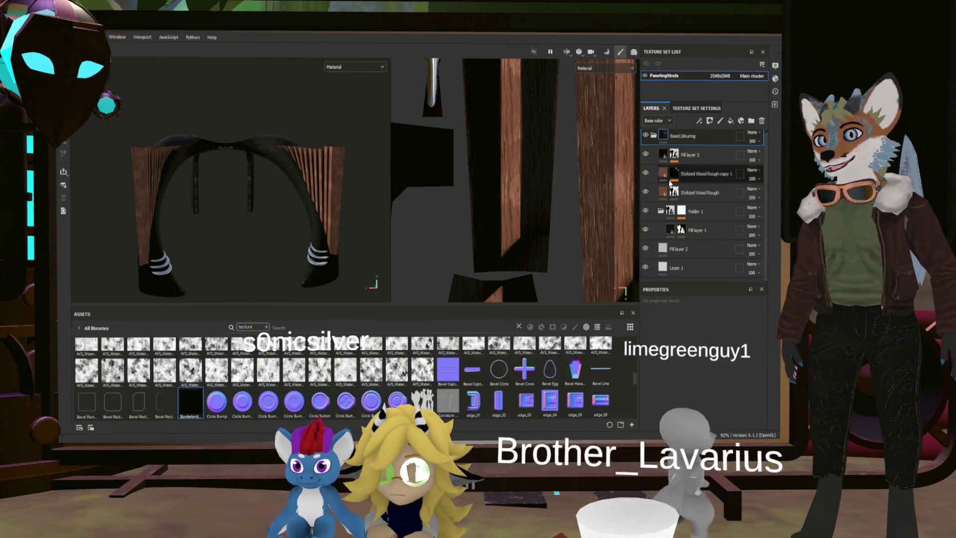
Set the viewport to show only the Base Color channel and orbit around the struts
{"action": "left_click", "coordinate": [381, 68]}
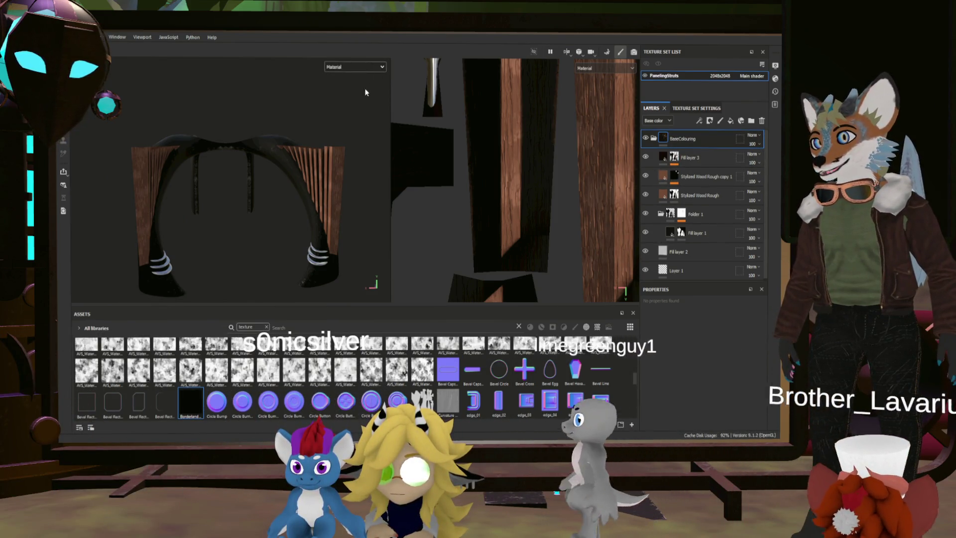
{"action": "left_click", "coordinate": [357, 104]}
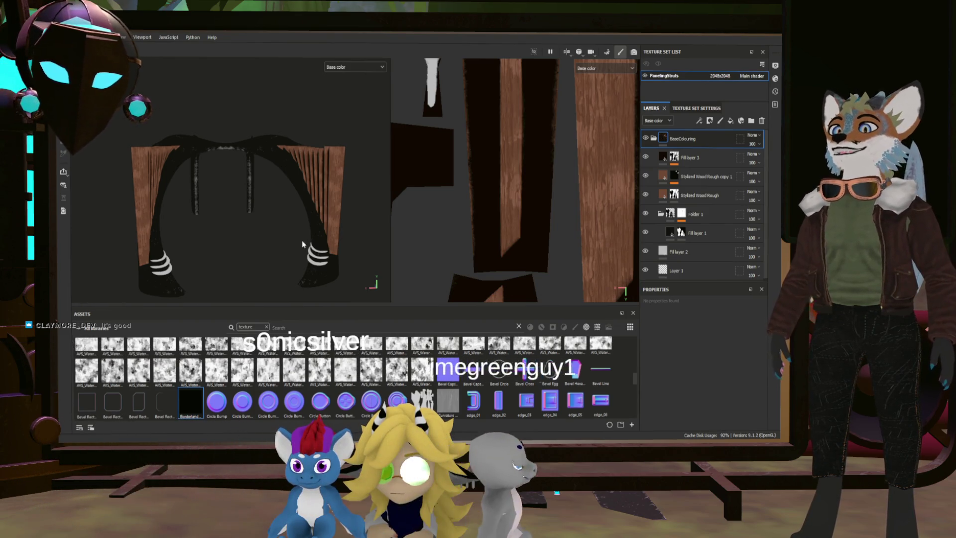
{"action": "scroll", "coordinate": [298, 241], "scroll_direction": "down", "scroll_amount": 2}
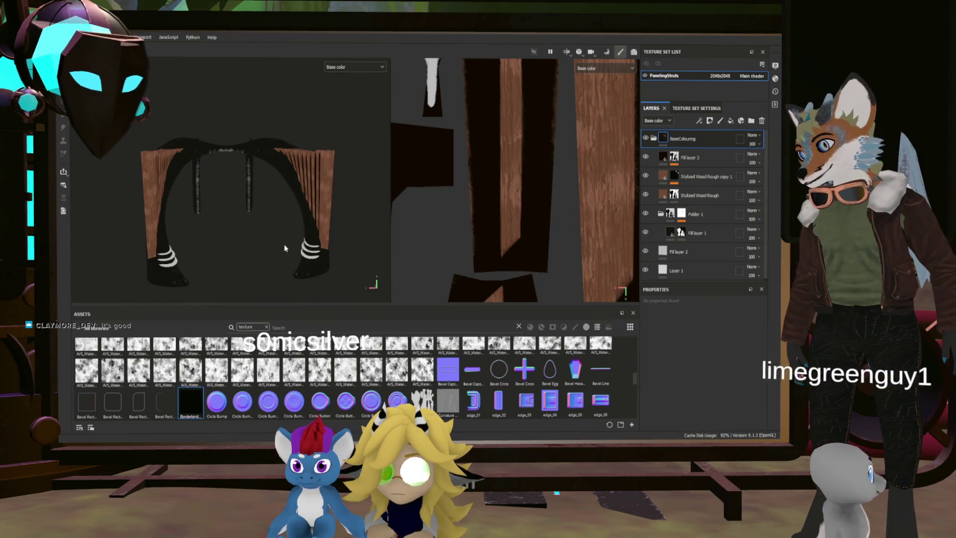
{"action": "scroll", "coordinate": [294, 246], "scroll_direction": "up", "scroll_amount": 3}
{"action": "mouse_move", "coordinate": [304, 235]}
{"action": "left_mouse_down", "text": "alt"}
{"action": "mouse_move", "coordinate": [320, 233]}
{"action": "mouse_move", "coordinate": [254, 239]}
{"action": "mouse_move", "coordinate": [305, 247]}
{"action": "mouse_move", "coordinate": [324, 288]}
{"action": "mouse_move", "coordinate": [305, 220]}
{"action": "mouse_move", "coordinate": [297, 224]}
{"action": "mouse_move", "coordinate": [307, 234]}
{"action": "left_mouse_up", "text": "alt"}
{"action": "scroll", "coordinate": [307, 234], "scroll_direction": "up", "scroll_amount": 5}
{"action": "scroll", "coordinate": [450, 222], "scroll_direction": "up", "scroll_amount": 2}
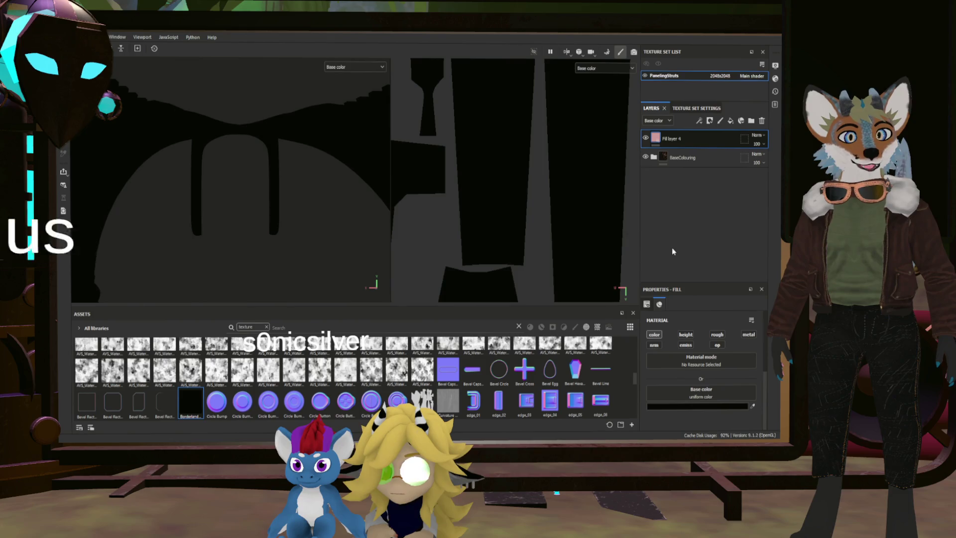
Mask Fill layer 4 to reveal the wood, duplicate it three times, and select its mask
{"action": "key", "text": "ctrl+z"}
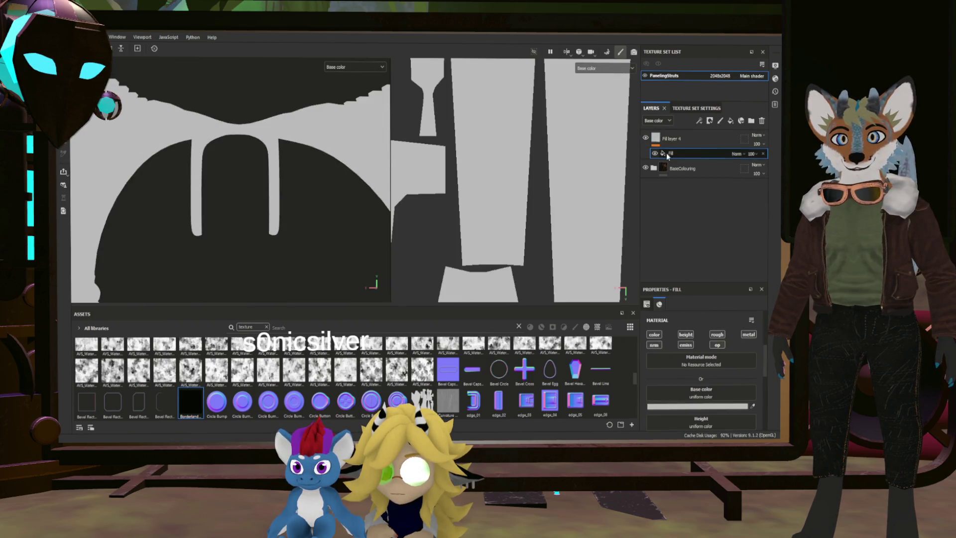
{"action": "key", "text": "ctrl+y"}
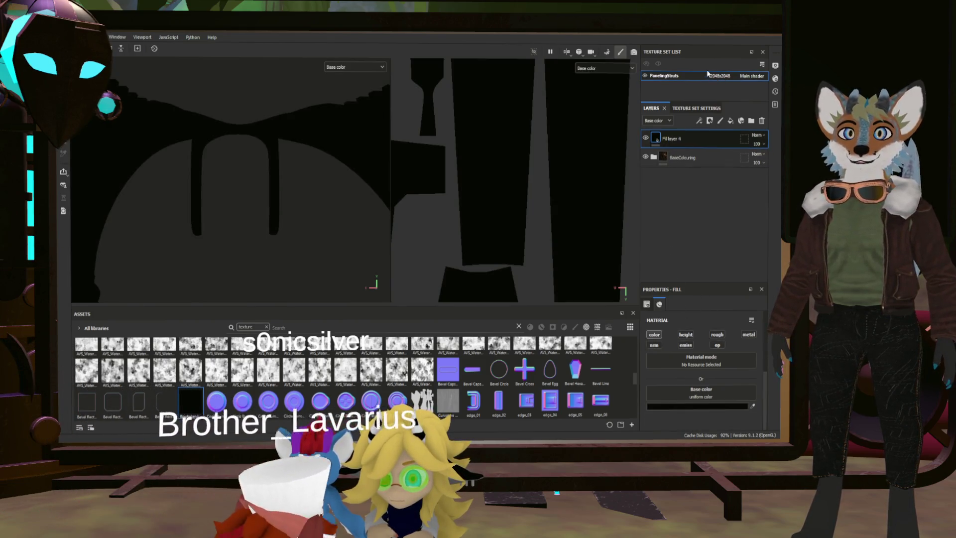
{"action": "key", "text": "ctrl+y"}
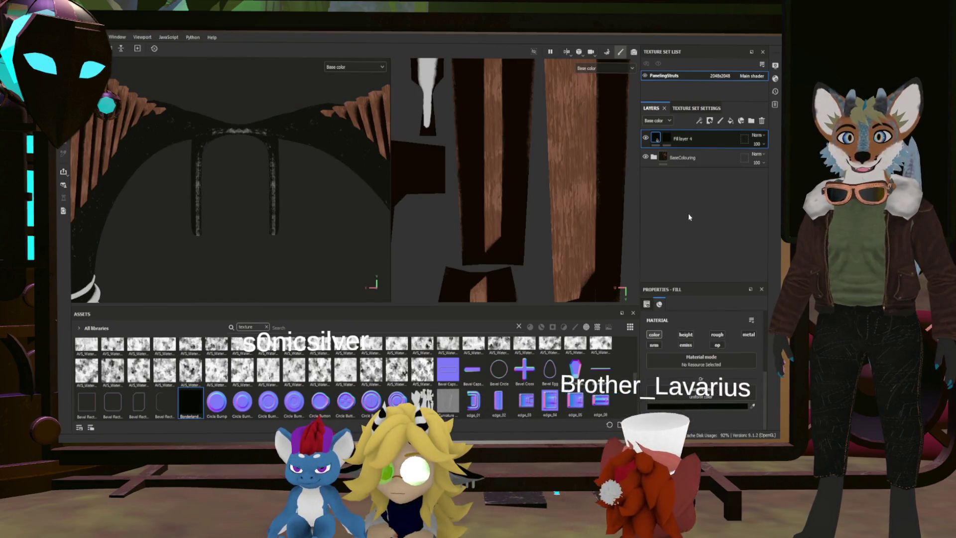
{"action": "key", "text": "ctrl+d"}
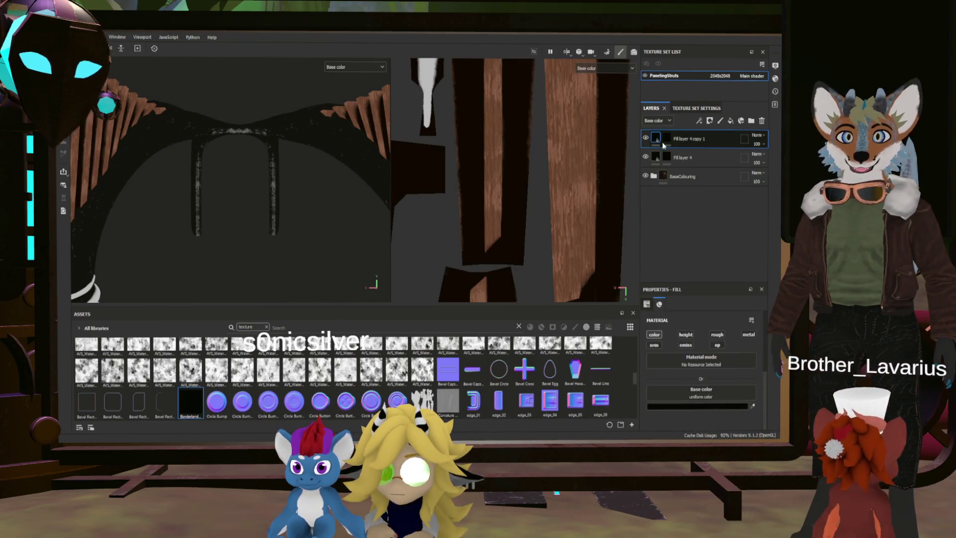
{"action": "key", "text": "ctrl+d"}
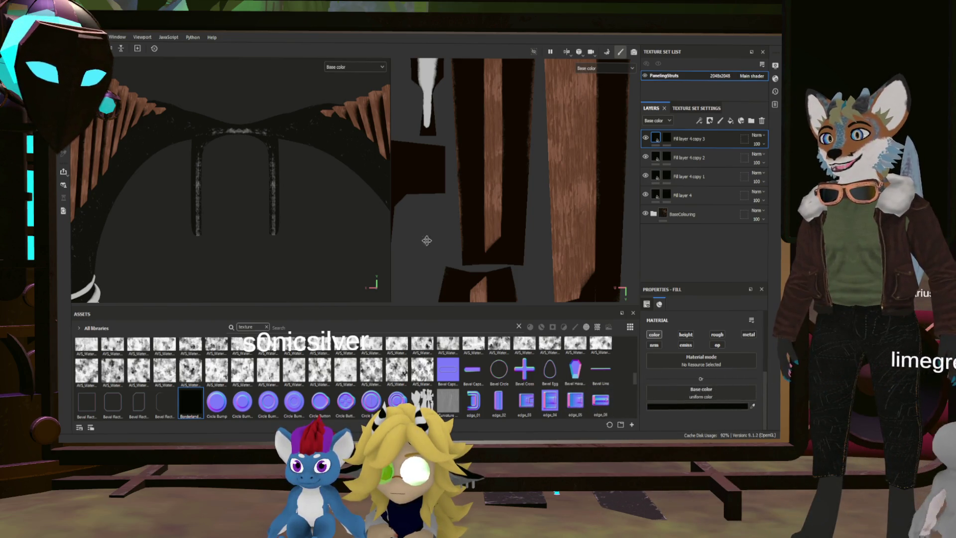
{"action": "scroll", "coordinate": [427, 240], "scroll_direction": "down", "scroll_amount": 2}
{"action": "scroll", "coordinate": [360, 252], "scroll_direction": "down", "scroll_amount": 3}
{"action": "mouse_move", "coordinate": [356, 259]}
{"action": "left_mouse_down", "text": "alt"}
{"action": "mouse_move", "coordinate": [383, 241]}
{"action": "mouse_move", "coordinate": [348, 226]}
{"action": "mouse_move", "coordinate": [460, 195]}
{"action": "left_mouse_up", "text": "alt"}
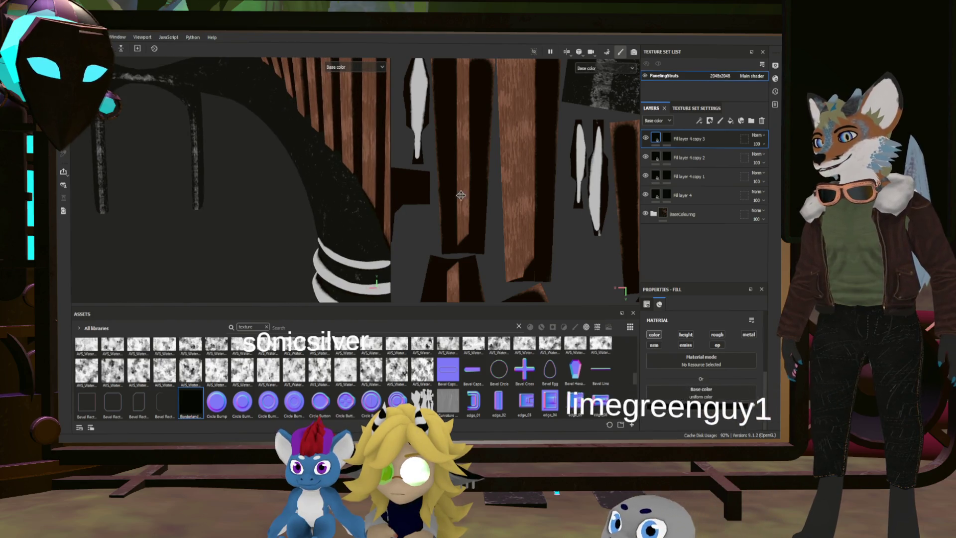
{"action": "left_click", "coordinate": [672, 195]}
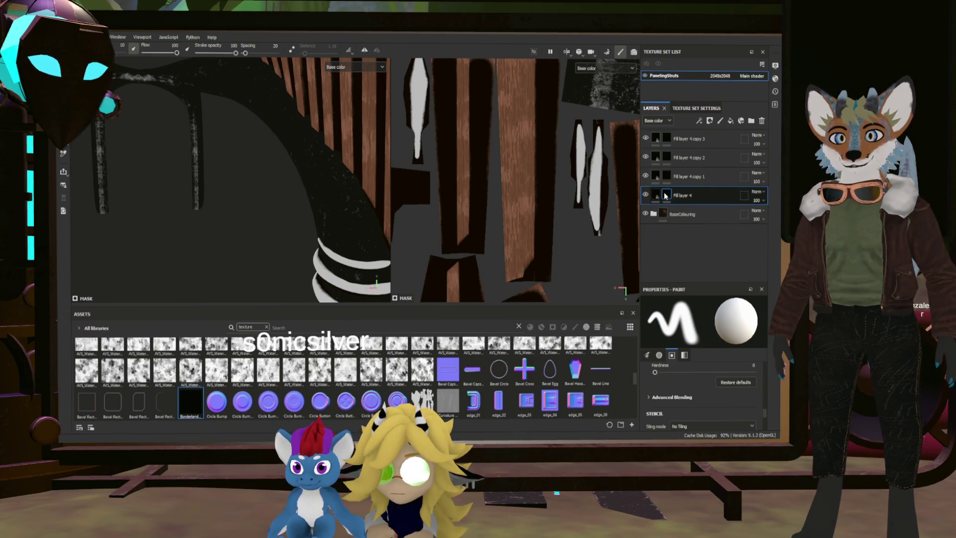
Add an Ambient Occlusion generator with Global Balance 0.36, then select copy 1's mask
{"action": "left_click", "coordinate": [731, 120]}
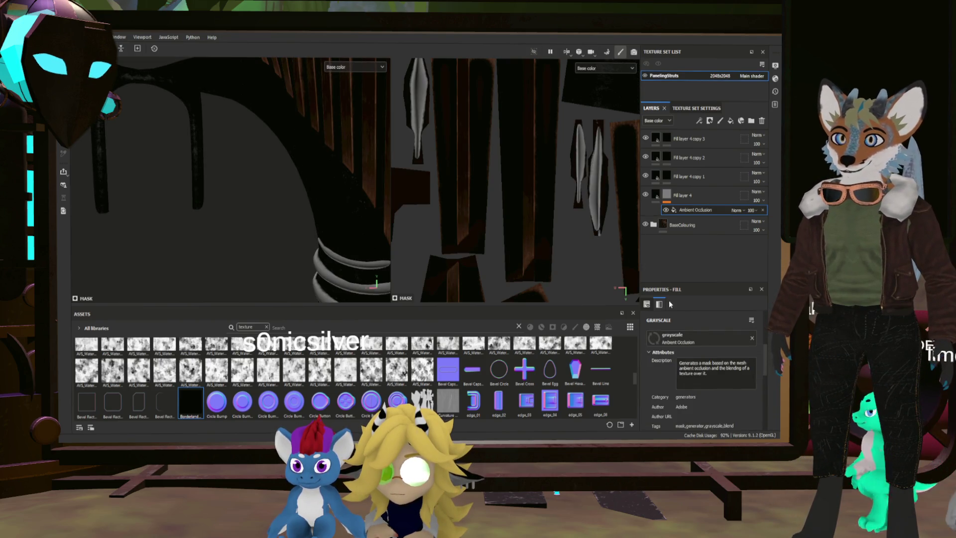
{"action": "scroll", "coordinate": [684, 318], "scroll_direction": "down", "scroll_amount": 5}
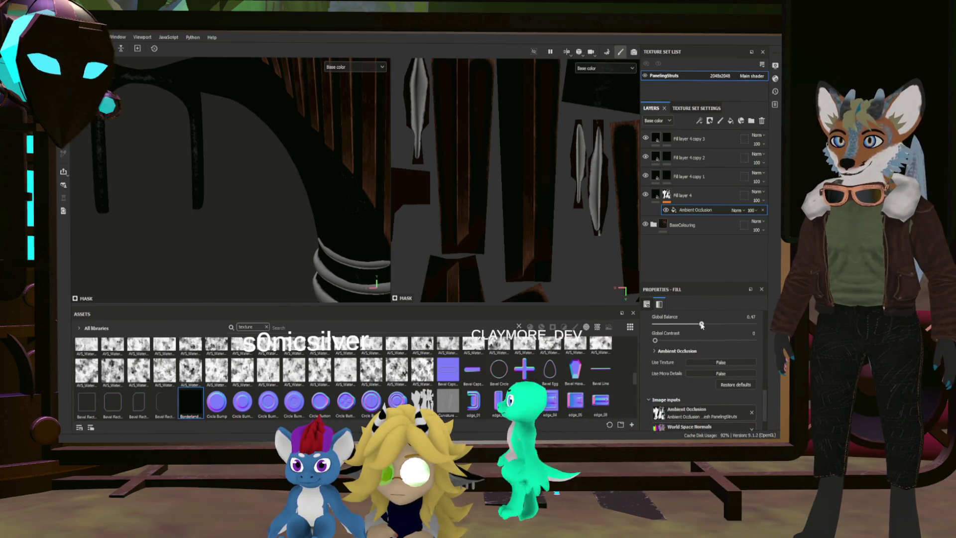
{"action": "left_click", "coordinate": [677, 324]}
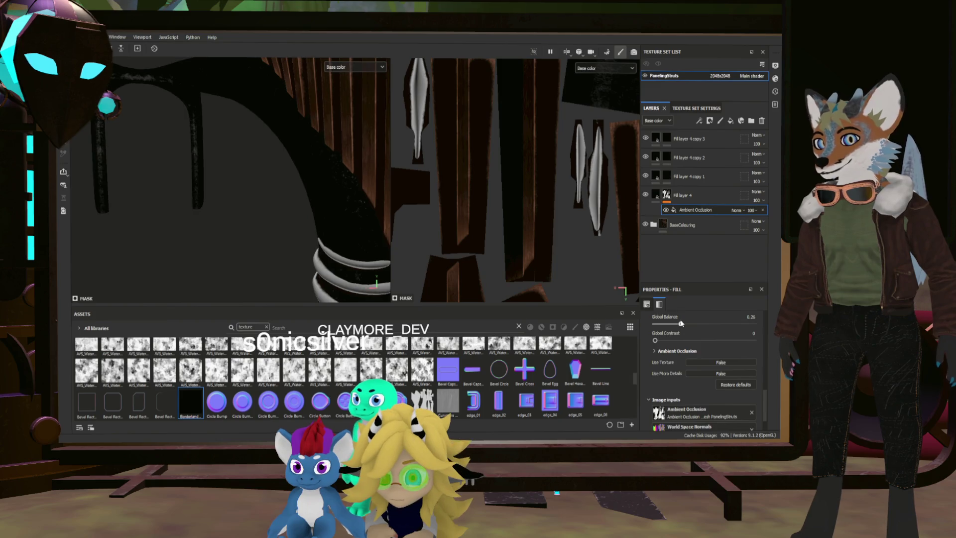
{"action": "scroll", "coordinate": [247, 237], "scroll_direction": "down", "scroll_amount": 8}
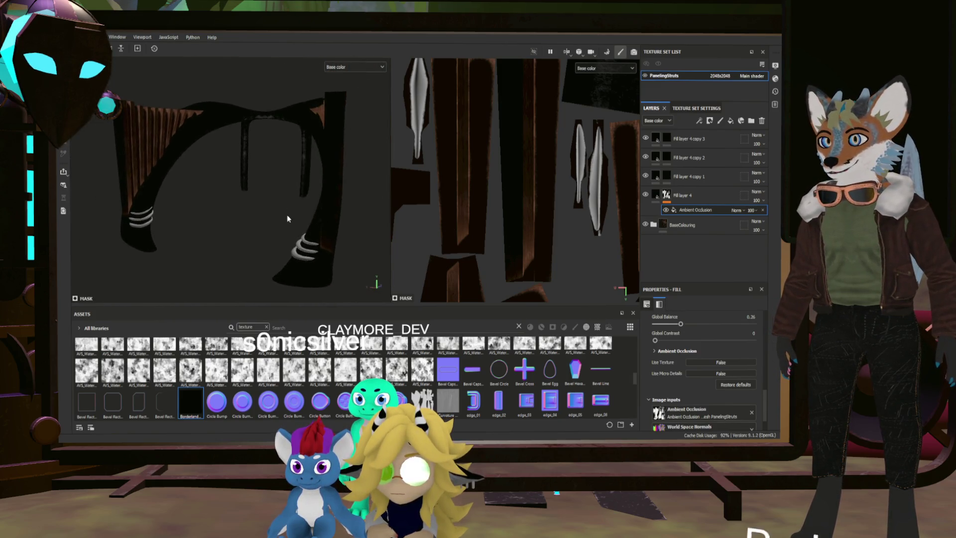
{"action": "scroll", "coordinate": [319, 265], "scroll_direction": "up", "scroll_amount": 8}
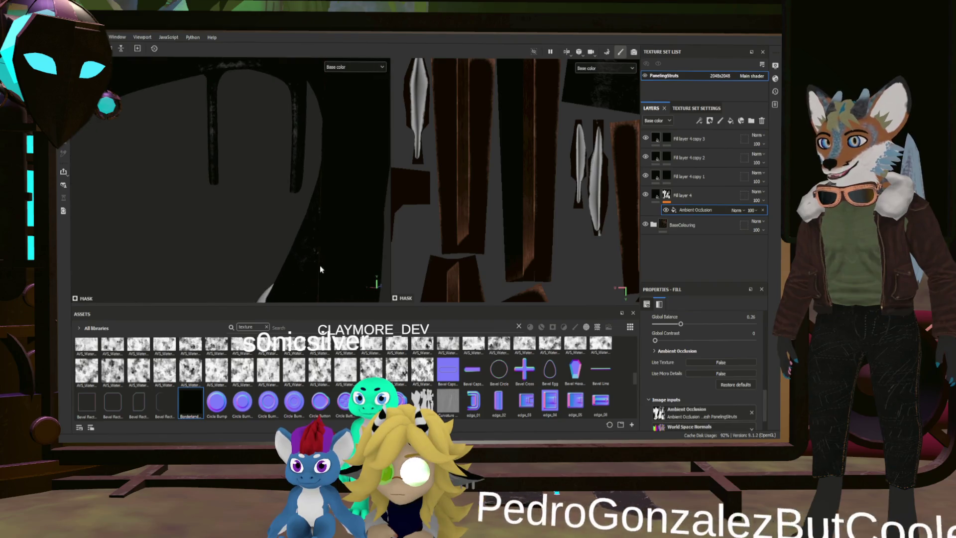
{"action": "mouse_move", "coordinate": [314, 192]}
{"action": "left_mouse_down", "text": "alt"}
{"action": "mouse_move", "coordinate": [344, 73]}
{"action": "mouse_move", "coordinate": [365, 235]}
{"action": "mouse_move", "coordinate": [250, 230]}
{"action": "mouse_move", "coordinate": [237, 216]}
{"action": "mouse_move", "coordinate": [258, 232]}
{"action": "mouse_move", "coordinate": [319, 227]}
{"action": "left_mouse_up", "text": "alt"}
{"action": "scroll", "coordinate": [320, 227], "scroll_direction": "up", "scroll_amount": 3}
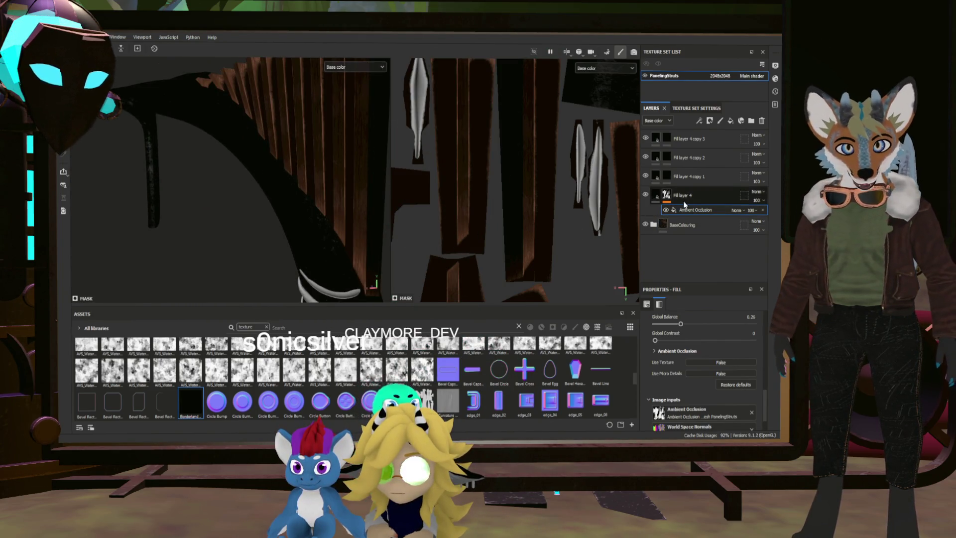
{"action": "left_click", "coordinate": [667, 178]}
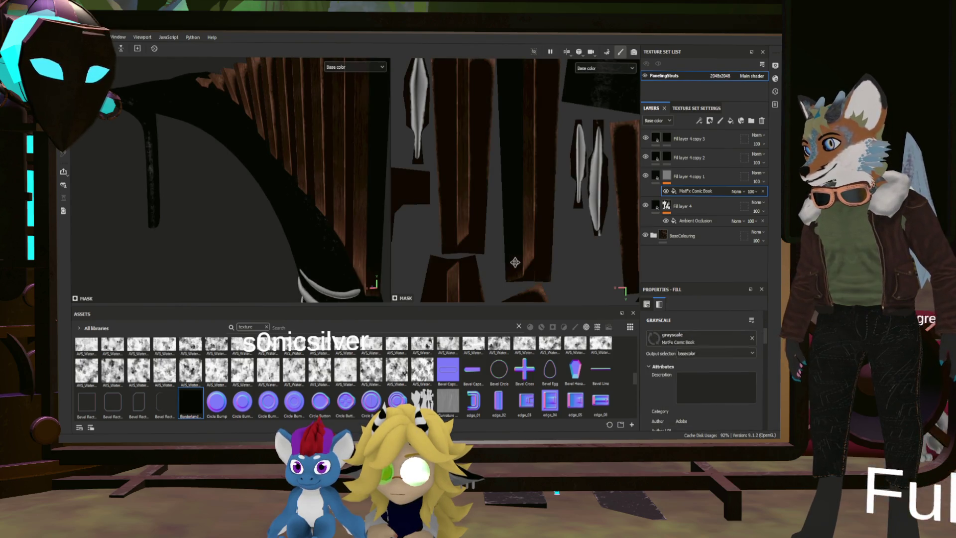
Raise copy 1's Comic Book Paint Intensity to 1
{"action": "scroll", "coordinate": [720, 371], "scroll_direction": "down", "scroll_amount": 3}
{"action": "scroll", "coordinate": [708, 366], "scroll_direction": "down", "scroll_amount": 5}
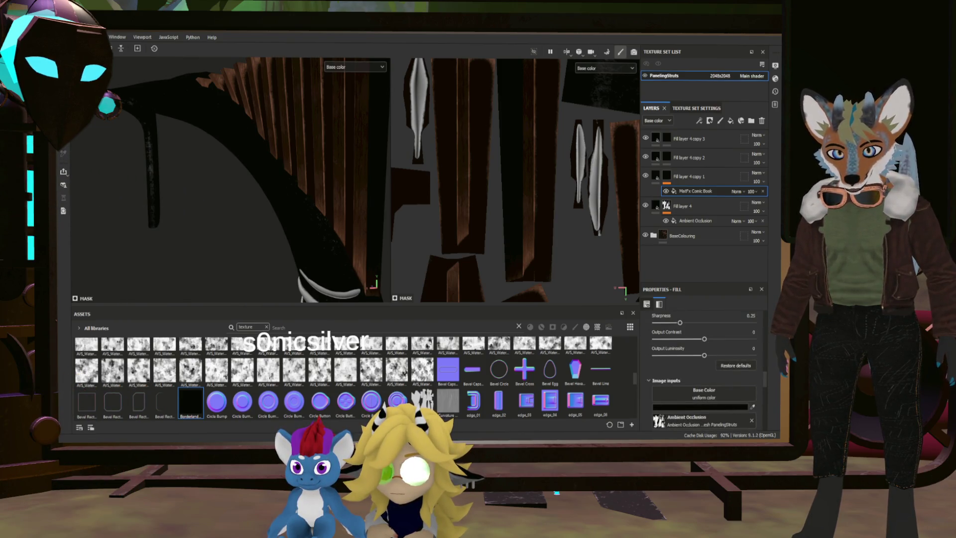
{"action": "scroll", "coordinate": [712, 342], "scroll_direction": "up", "scroll_amount": 3}
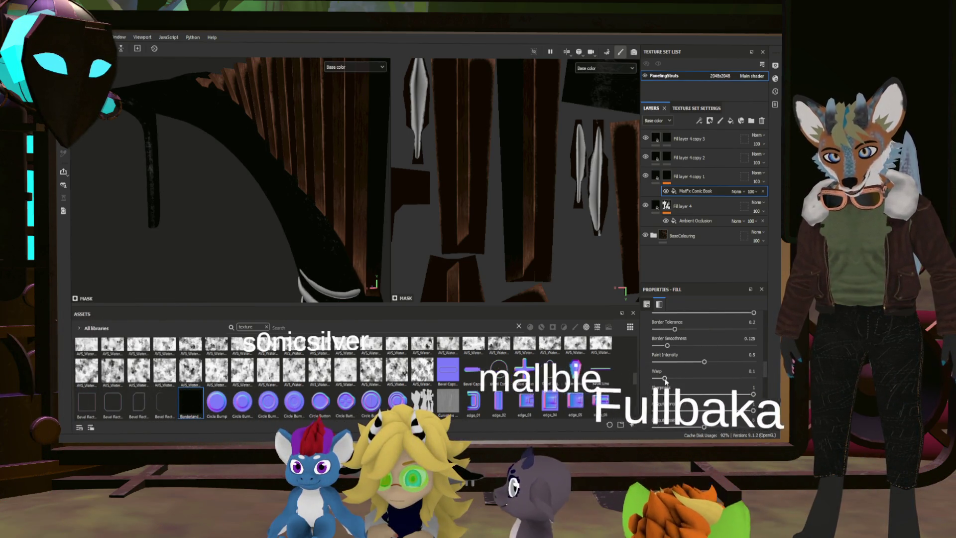
{"action": "left_click_drag", "start_coordinate": [703, 363], "coordinate": [753, 362]}
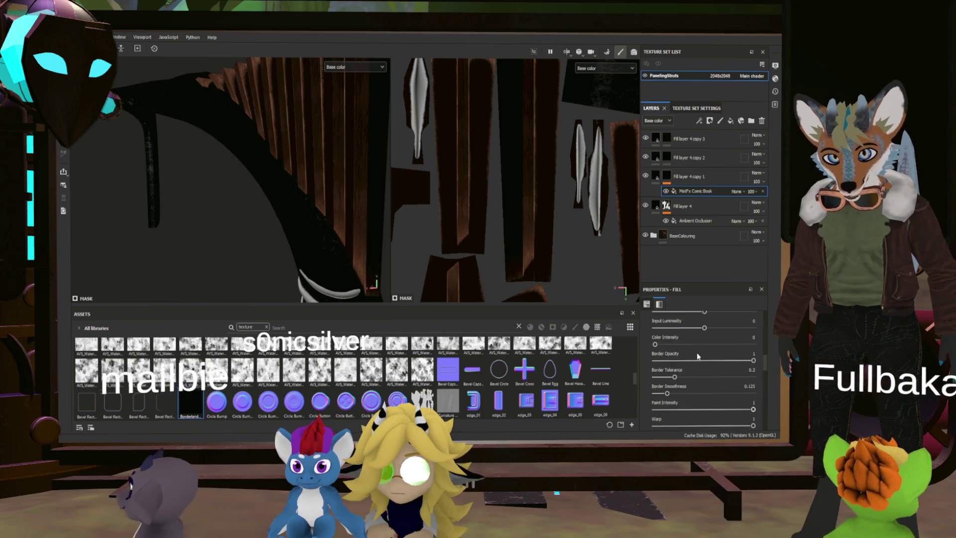
{"action": "scroll", "coordinate": [697, 352], "scroll_direction": "up", "scroll_amount": 2}
{"action": "scroll", "coordinate": [667, 345], "scroll_direction": "up", "scroll_amount": 1}
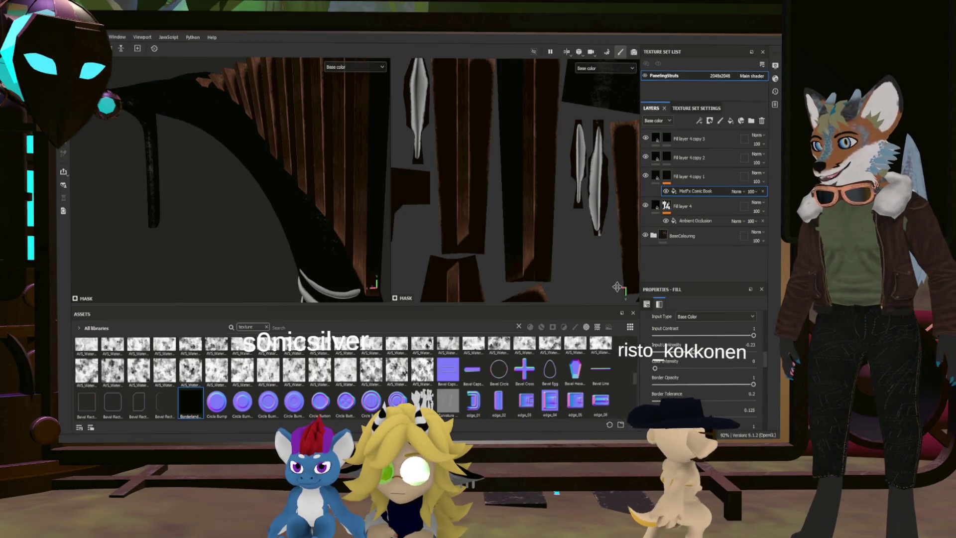
{"action": "scroll", "coordinate": [325, 223], "scroll_direction": "down", "scroll_amount": 5}
Switch the Comic Book input type to Ambient Occlusion while viewing the arch front-on
{"action": "left_click_drag", "start_coordinate": [360, 236], "coordinate": [284, 228], "text": "alt"}
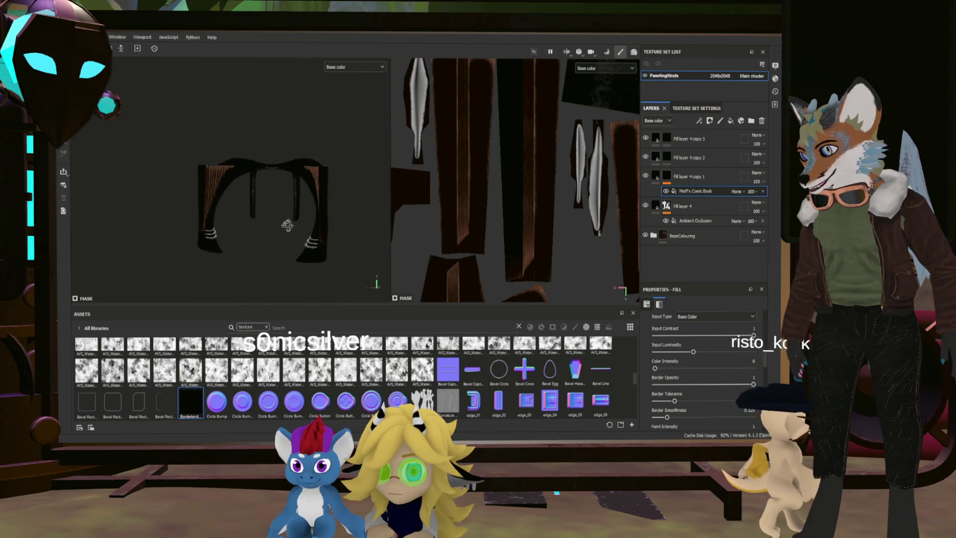
{"action": "scroll", "coordinate": [284, 228], "scroll_direction": "up", "scroll_amount": 5}
{"action": "mouse_move", "coordinate": [339, 217]}
{"action": "left_mouse_down", "text": "alt"}
{"action": "mouse_move", "coordinate": [338, 237]}
{"action": "mouse_move", "coordinate": [278, 231]}
{"action": "mouse_move", "coordinate": [311, 242]}
{"action": "mouse_move", "coordinate": [323, 240]}
{"action": "mouse_move", "coordinate": [252, 231]}
{"action": "mouse_move", "coordinate": [306, 230]}
{"action": "left_mouse_up", "text": "alt"}
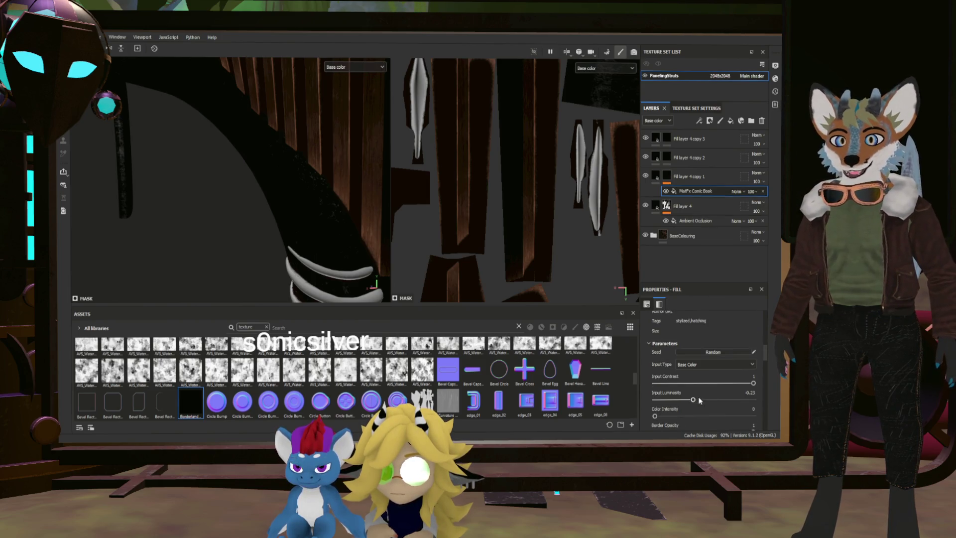
{"action": "left_click", "coordinate": [715, 364]}
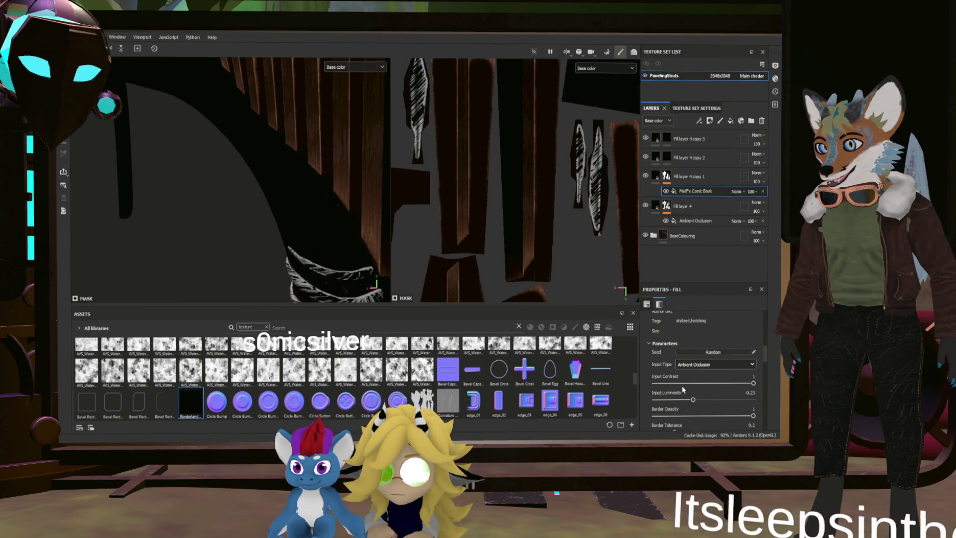
{"action": "left_click", "coordinate": [682, 385]}
Frame the whole arch from the front and select Fill layer 4 copy 3
{"action": "key", "text": "f"}
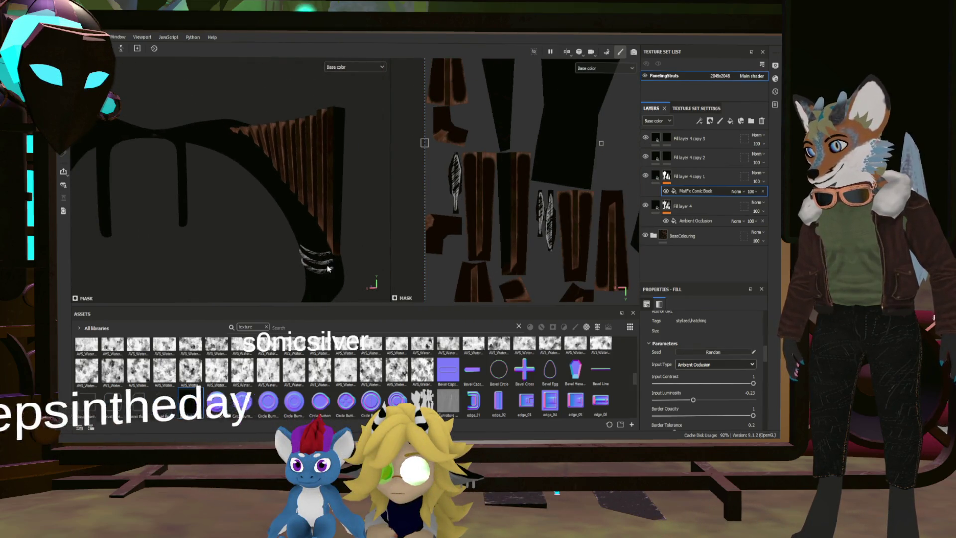
{"action": "mouse_move", "coordinate": [315, 247]}
{"action": "left_mouse_down", "text": "alt"}
{"action": "mouse_move", "coordinate": [278, 237]}
{"action": "mouse_move", "coordinate": [358, 227]}
{"action": "left_mouse_up", "text": "alt"}
{"action": "scroll", "coordinate": [368, 242], "scroll_direction": "up", "scroll_amount": 3}
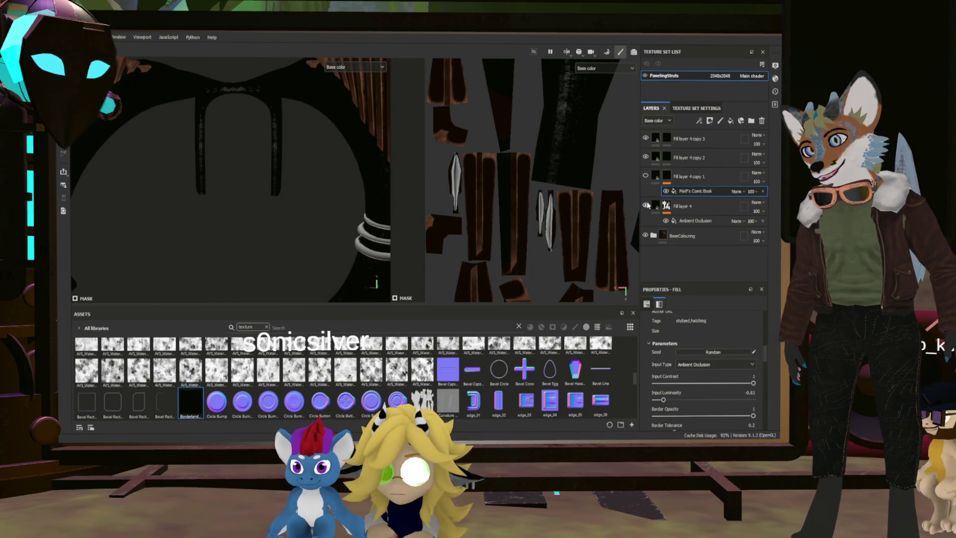
{"action": "left_click", "coordinate": [657, 138]}
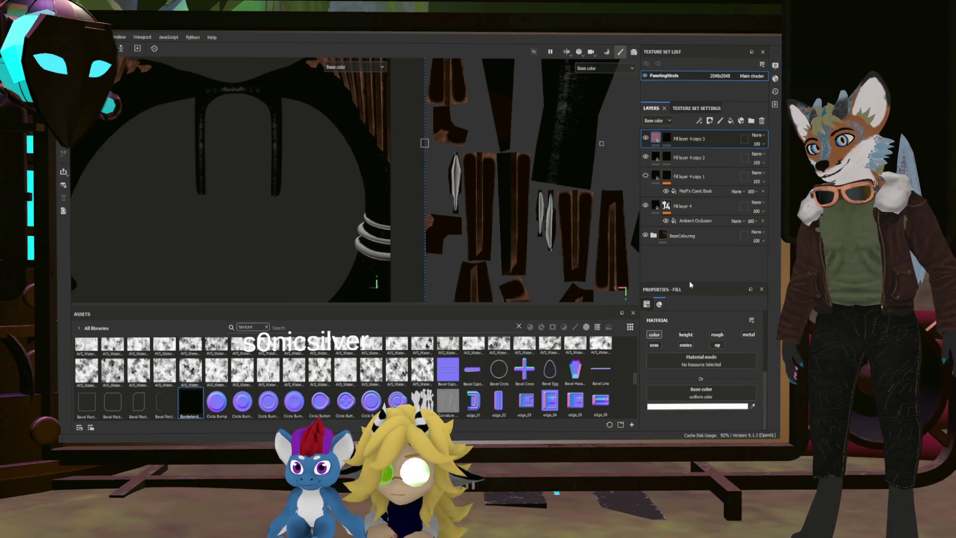
Add a uniform Fill effect to Fill layer 4 copy 2's mask
{"action": "mouse_move", "coordinate": [388, 234]}
{"action": "left_mouse_down", "text": "alt"}
{"action": "mouse_move", "coordinate": [316, 225]}
{"action": "mouse_move", "coordinate": [413, 257]}
{"action": "mouse_move", "coordinate": [273, 216]}
{"action": "mouse_move", "coordinate": [272, 265]}
{"action": "mouse_move", "coordinate": [291, 221]}
{"action": "mouse_move", "coordinate": [371, 202]}
{"action": "mouse_move", "coordinate": [376, 273]}
{"action": "mouse_move", "coordinate": [488, 232]}
{"action": "mouse_move", "coordinate": [363, 282]}
{"action": "mouse_move", "coordinate": [315, 203]}
{"action": "mouse_move", "coordinate": [277, 223]}
{"action": "mouse_move", "coordinate": [269, 243]}
{"action": "mouse_move", "coordinate": [307, 224]}
{"action": "left_mouse_up", "text": "alt"}
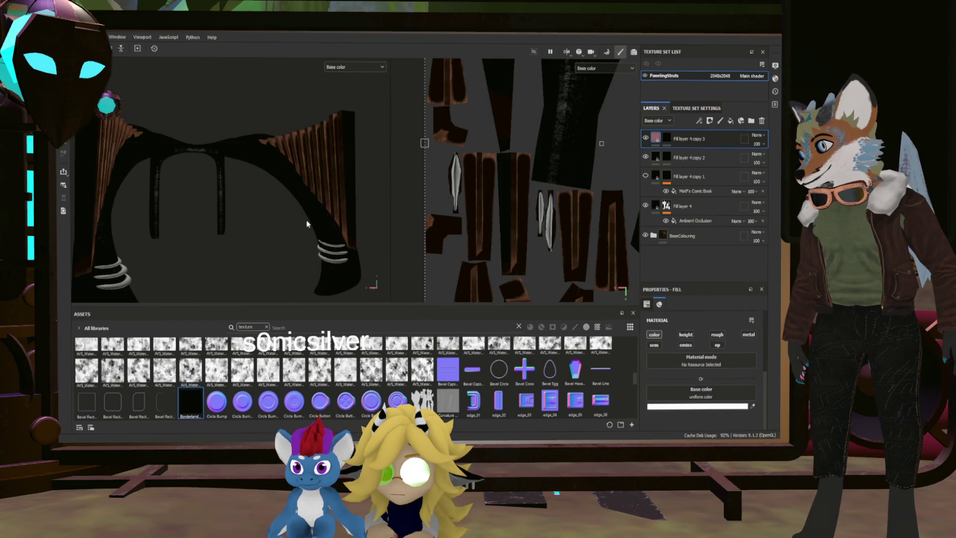
{"action": "left_click", "coordinate": [689, 157]}
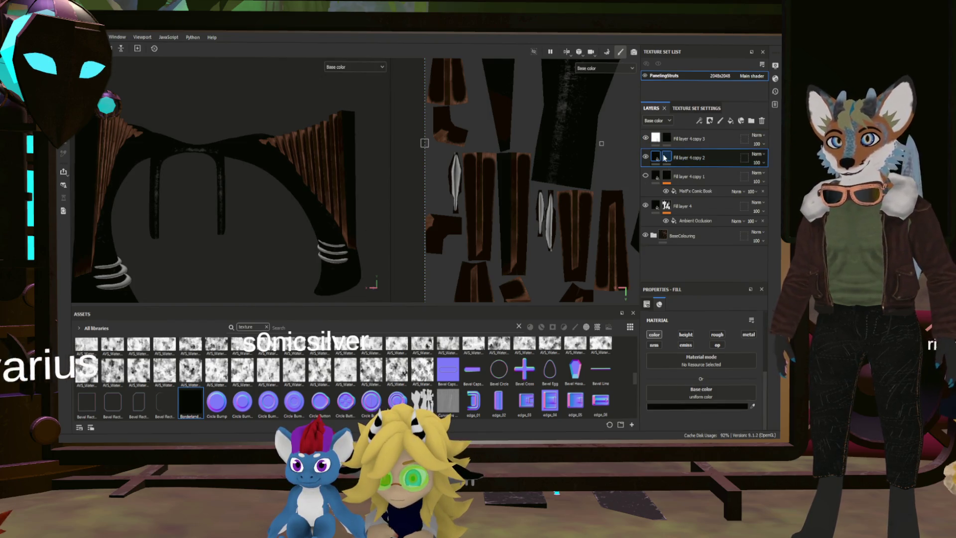
{"action": "left_click", "coordinate": [699, 120]}
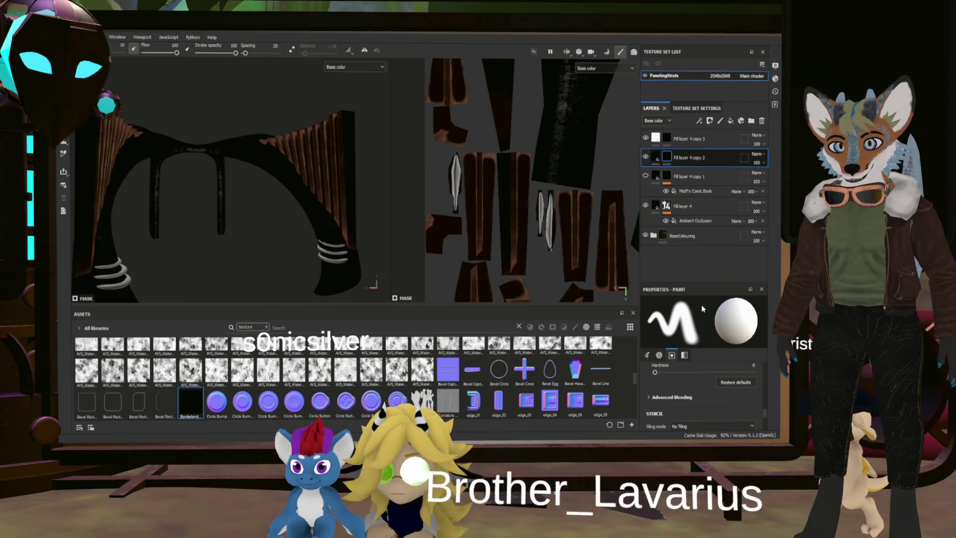
{"action": "left_click", "coordinate": [712, 150]}
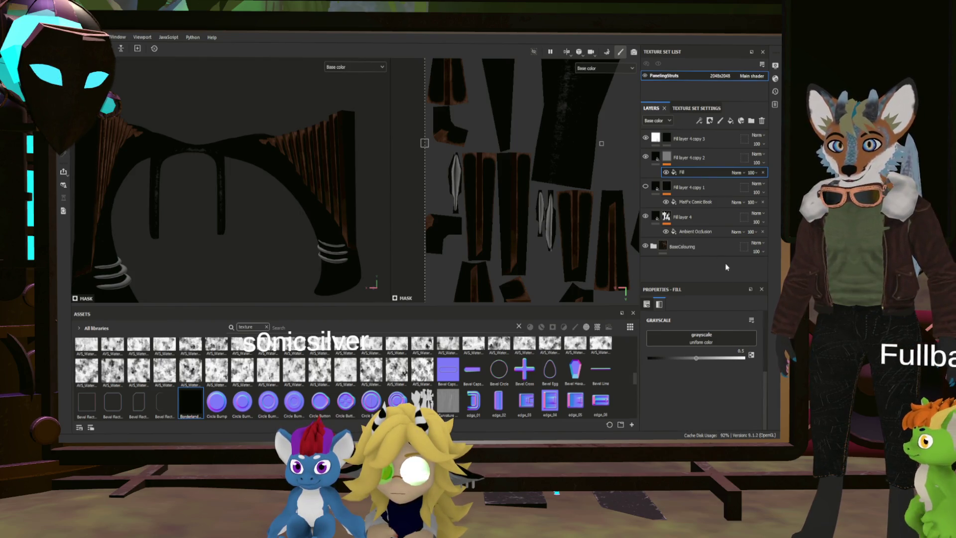
Set the Fill's grayscale to Metal Edge Wear with Wear Level 0.91 and Grunge Amount 0
{"action": "left_click", "coordinate": [742, 340]}
{"action": "left_click", "coordinate": [678, 365]}
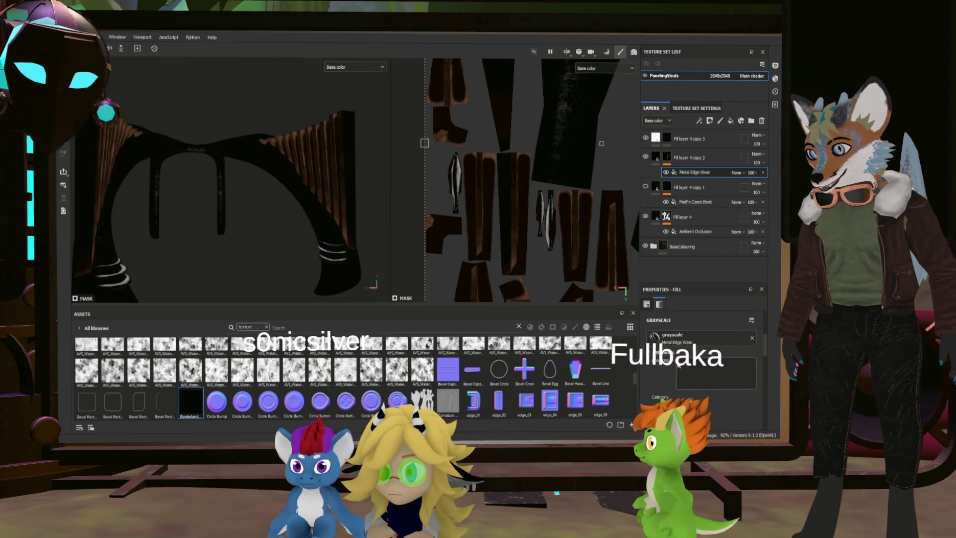
{"action": "scroll", "coordinate": [682, 377], "scroll_direction": "down", "scroll_amount": 5}
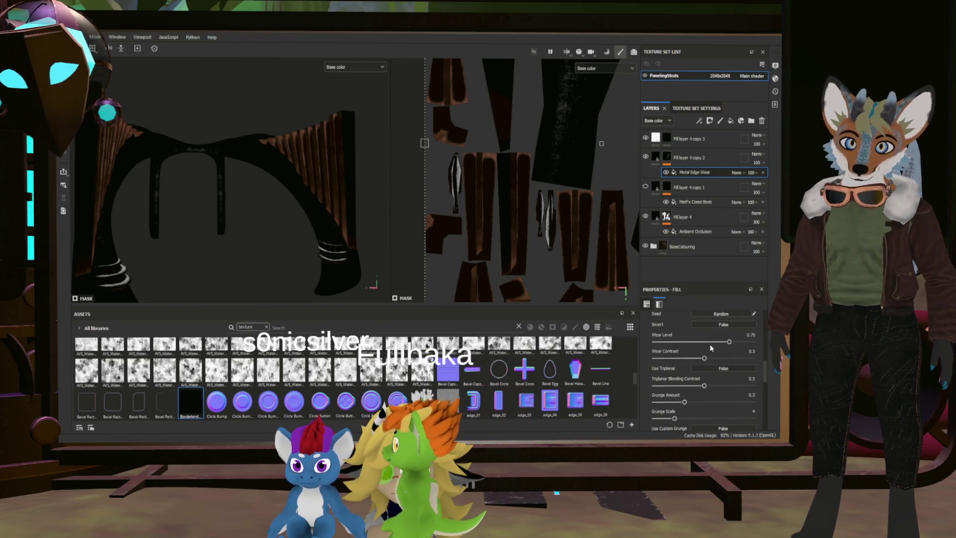
{"action": "left_click_drag", "start_coordinate": [749, 343], "coordinate": [744, 341]}
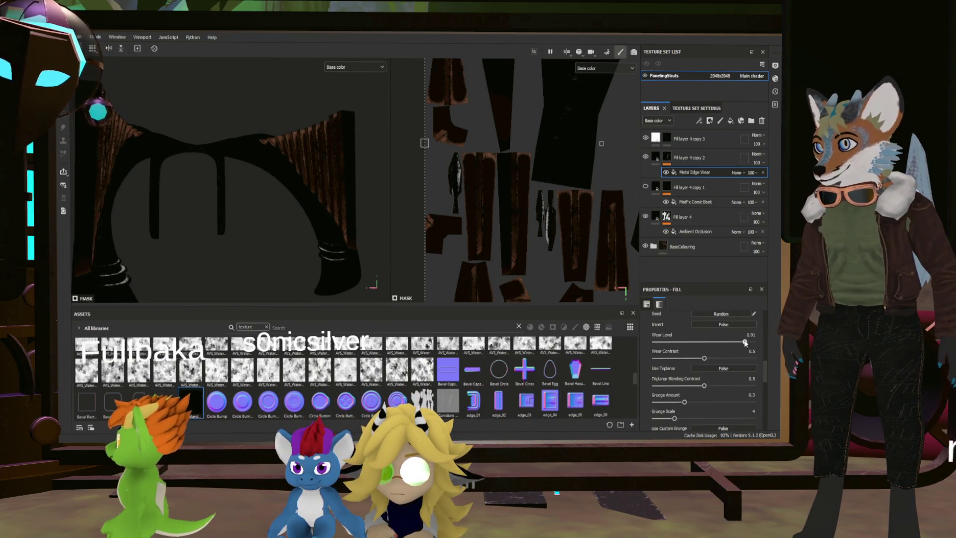
{"action": "left_click_drag", "start_coordinate": [684, 401], "coordinate": [652, 402]}
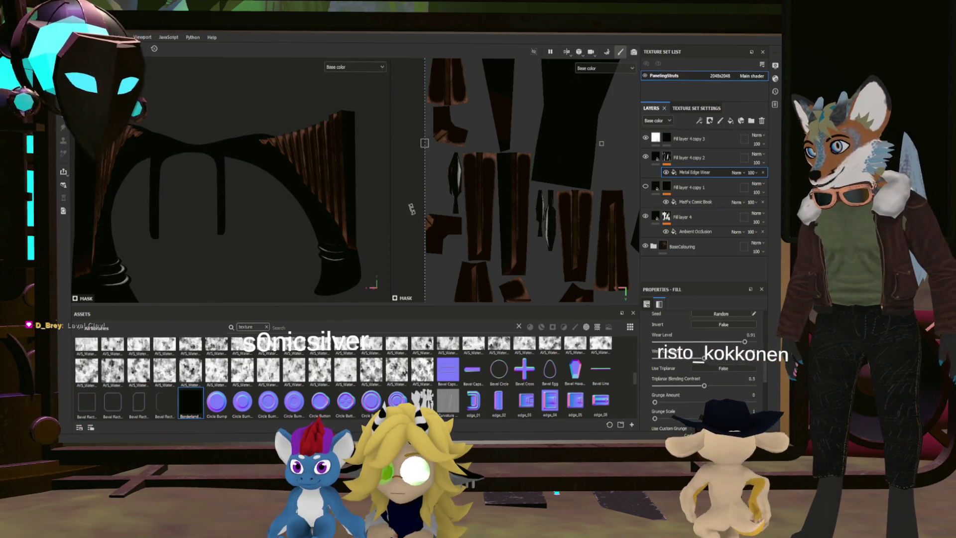
{"action": "scroll", "coordinate": [338, 177], "scroll_direction": "up", "scroll_amount": 5}
{"action": "mouse_move", "coordinate": [347, 183]}
{"action": "left_mouse_down", "text": "alt"}
{"action": "mouse_move", "coordinate": [341, 200]}
{"action": "mouse_move", "coordinate": [371, 243]}
{"action": "mouse_move", "coordinate": [338, 205]}
{"action": "mouse_move", "coordinate": [347, 230]}
{"action": "left_mouse_up", "text": "alt"}
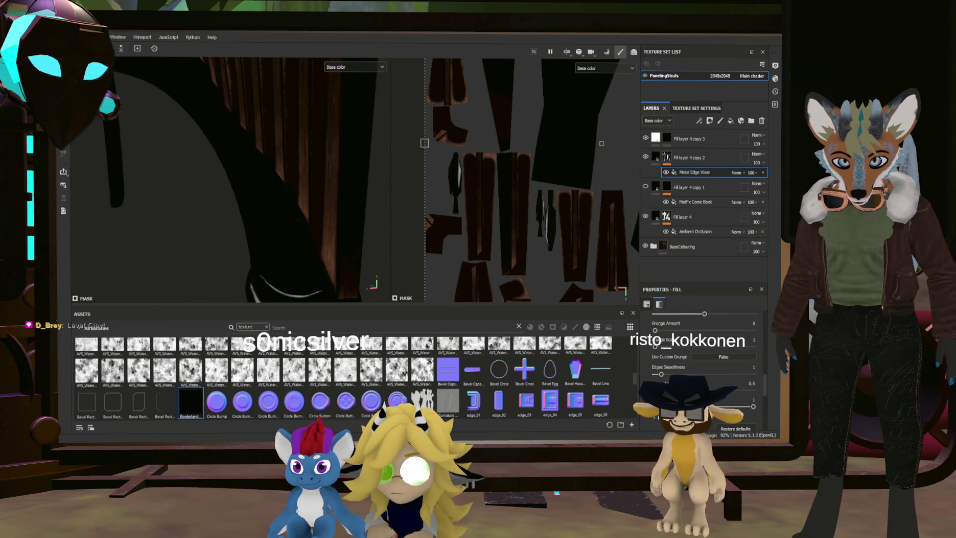
Raise Edges Smoothness to about 11, Wear Level to about 0.98 and Wear Contrast to 1
{"action": "left_click_drag", "start_coordinate": [660, 373], "coordinate": [725, 374]}
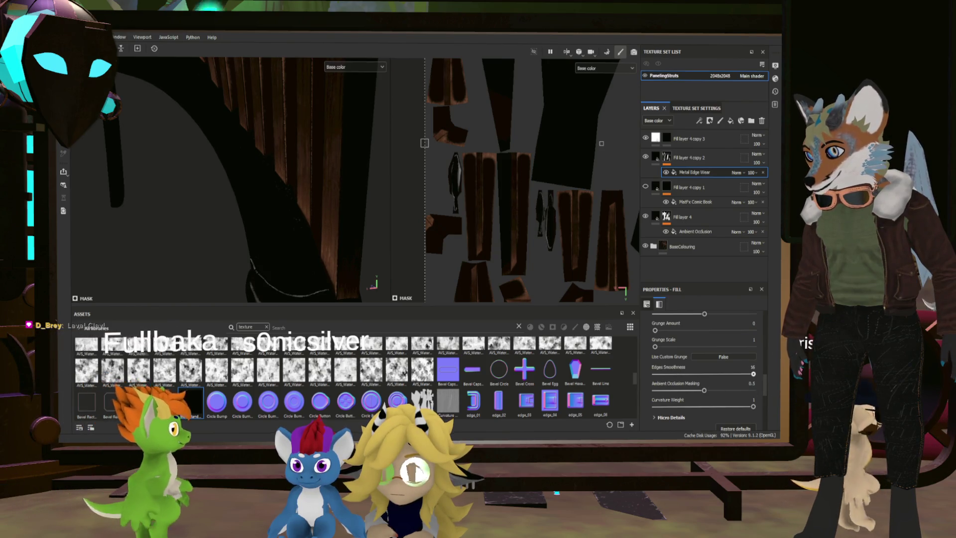
{"action": "mouse_move", "coordinate": [257, 248]}
{"action": "left_mouse_down", "text": "alt"}
{"action": "mouse_move", "coordinate": [271, 259]}
{"action": "mouse_move", "coordinate": [289, 217]}
{"action": "mouse_move", "coordinate": [271, 209]}
{"action": "mouse_move", "coordinate": [365, 198]}
{"action": "mouse_move", "coordinate": [308, 235]}
{"action": "mouse_move", "coordinate": [249, 172]}
{"action": "mouse_move", "coordinate": [259, 174]}
{"action": "left_mouse_up", "text": "alt"}
{"action": "scroll", "coordinate": [731, 369], "scroll_direction": "up", "scroll_amount": 3}
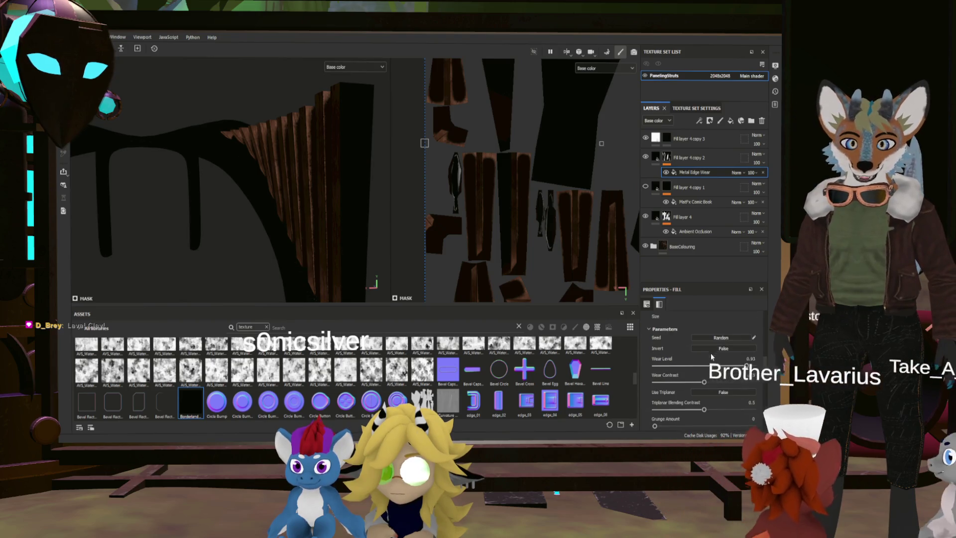
{"action": "left_click_drag", "start_coordinate": [746, 366], "coordinate": [748, 367]}
{"action": "left_click", "coordinate": [753, 382]}
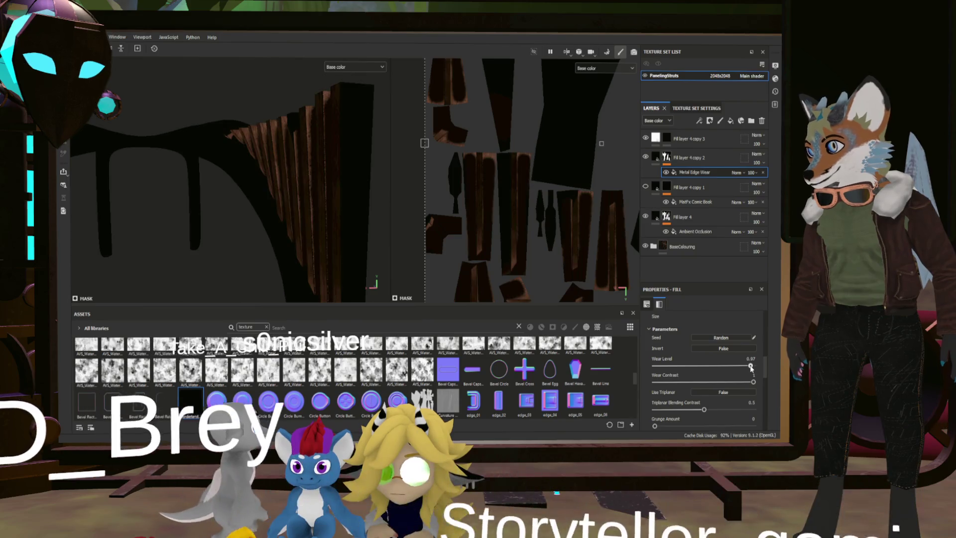
{"action": "left_click_drag", "start_coordinate": [299, 234], "coordinate": [325, 251], "text": "alt"}
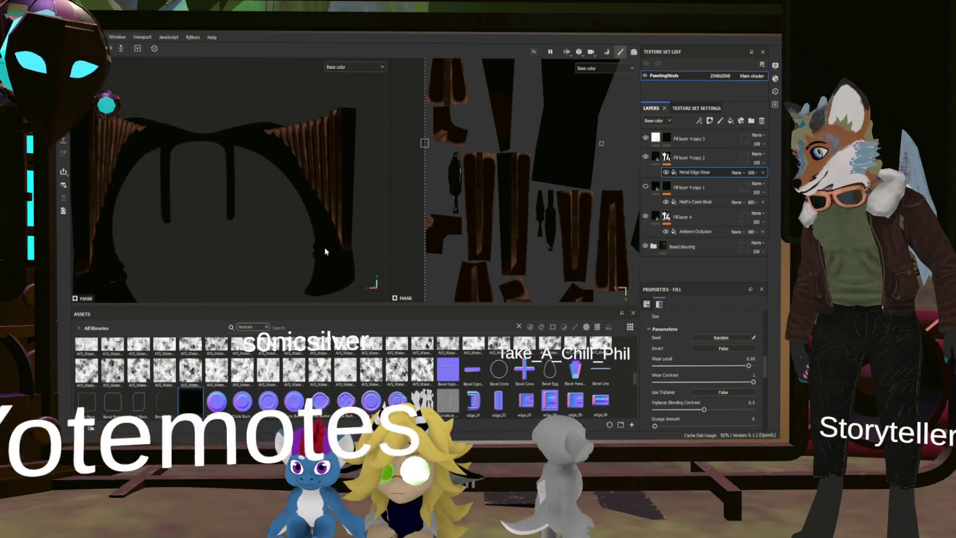
Group Fill layer 4 copy 2 into Folder 2 and give the folder a black mask
{"action": "left_click", "coordinate": [657, 158]}
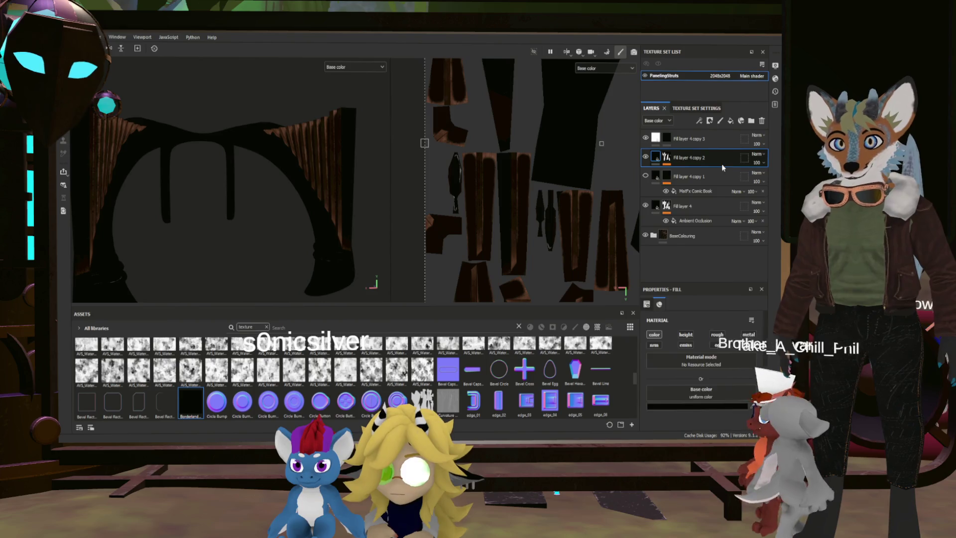
{"action": "key", "text": "ctrl+g"}
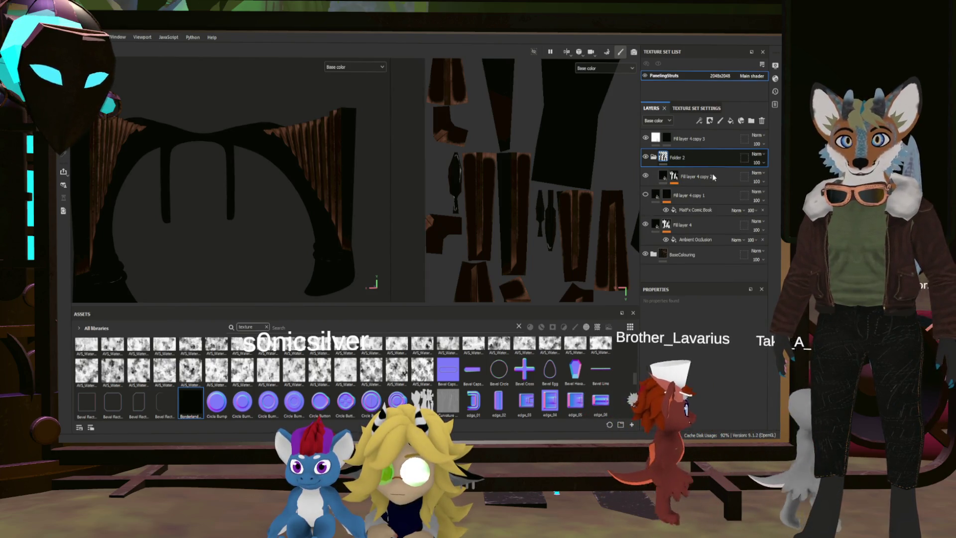
{"action": "left_click", "coordinate": [709, 120]}
{"action": "left_click_drag", "start_coordinate": [328, 169], "coordinate": [448, 160], "text": "alt"}
{"action": "scroll", "coordinate": [364, 168], "scroll_direction": "down", "scroll_amount": 3}
{"action": "key", "text": "4"}
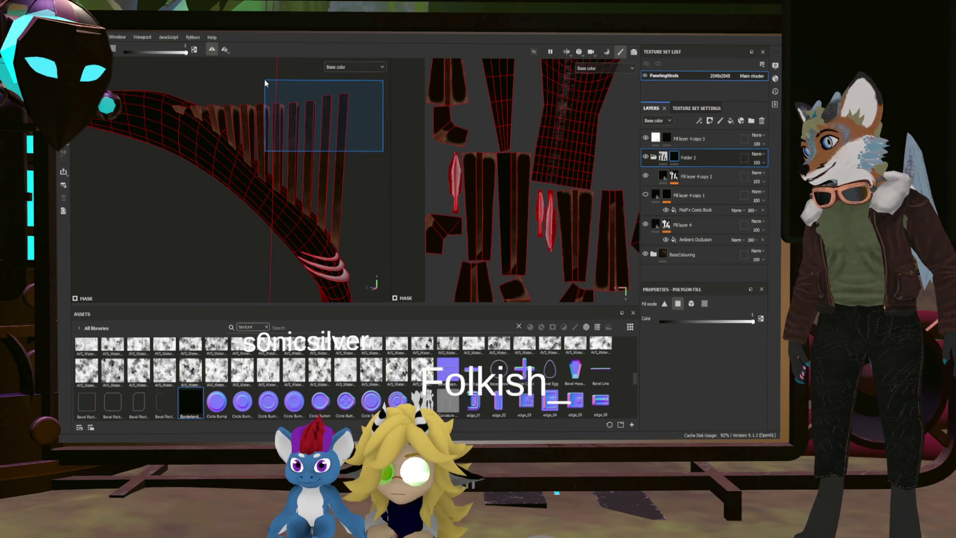
Polygon-fill Folder 2's black mask over the strut polygons, then return to the paint brush
{"action": "mouse_move", "coordinate": [321, 121]}
{"action": "left_mouse_down", "text": "alt"}
{"action": "mouse_move", "coordinate": [338, 142]}
{"action": "mouse_move", "coordinate": [350, 132]}
{"action": "mouse_move", "coordinate": [320, 141]}
{"action": "mouse_move", "coordinate": [249, 134]}
{"action": "mouse_move", "coordinate": [226, 145]}
{"action": "mouse_move", "coordinate": [294, 141]}
{"action": "mouse_move", "coordinate": [245, 154]}
{"action": "left_mouse_up", "text": "alt"}
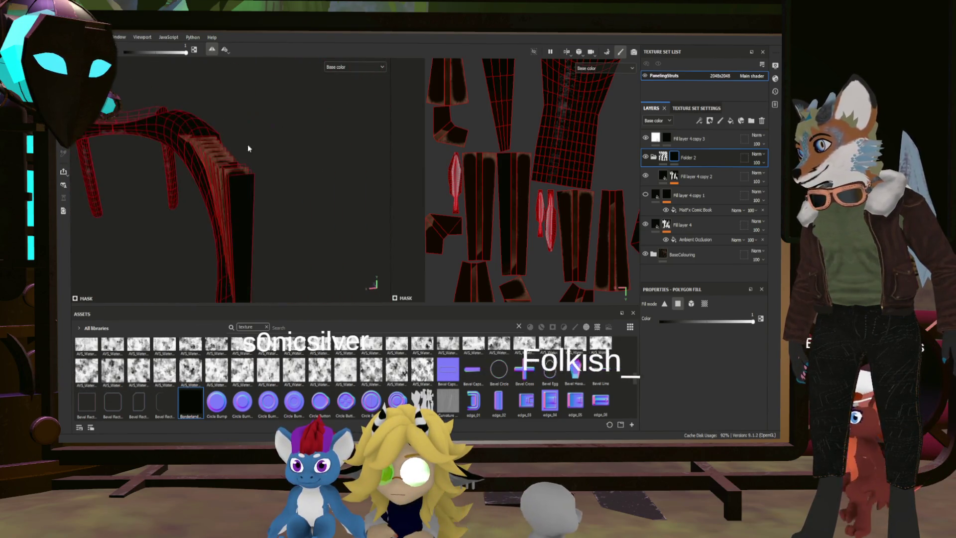
{"action": "scroll", "coordinate": [280, 126], "scroll_direction": "up", "scroll_amount": 10}
{"action": "left_click_drag", "start_coordinate": [274, 118], "coordinate": [397, 94]}
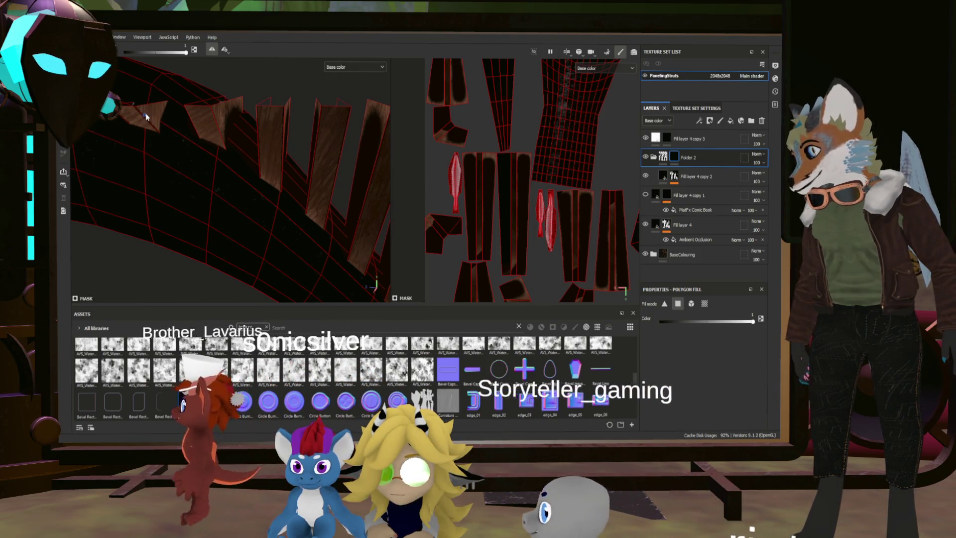
{"action": "scroll", "coordinate": [155, 115], "scroll_direction": "down", "scroll_amount": 5}
{"action": "left_click_drag", "start_coordinate": [157, 112], "coordinate": [294, 164], "text": "alt"}
{"action": "scroll", "coordinate": [301, 160], "scroll_direction": "up", "scroll_amount": 3}
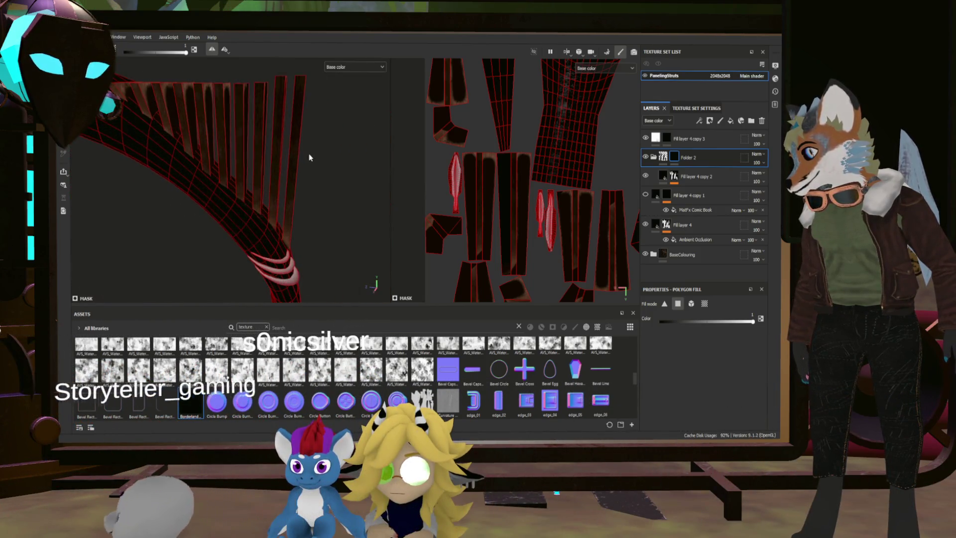
{"action": "scroll", "coordinate": [257, 130], "scroll_direction": "up", "scroll_amount": 2}
{"action": "mouse_move", "coordinate": [256, 128]}
{"action": "left_mouse_down", "text": "alt"}
{"action": "mouse_move", "coordinate": [165, 151]}
{"action": "mouse_move", "coordinate": [237, 158]}
{"action": "left_mouse_up", "text": "alt"}
{"action": "scroll", "coordinate": [220, 171], "scroll_direction": "up", "scroll_amount": 8}
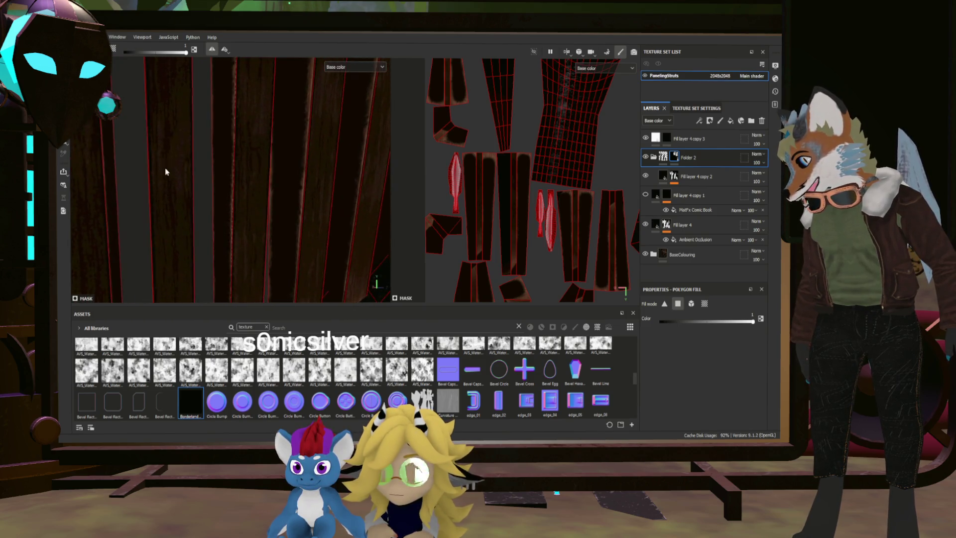
{"action": "scroll", "coordinate": [213, 171], "scroll_direction": "down", "scroll_amount": 8}
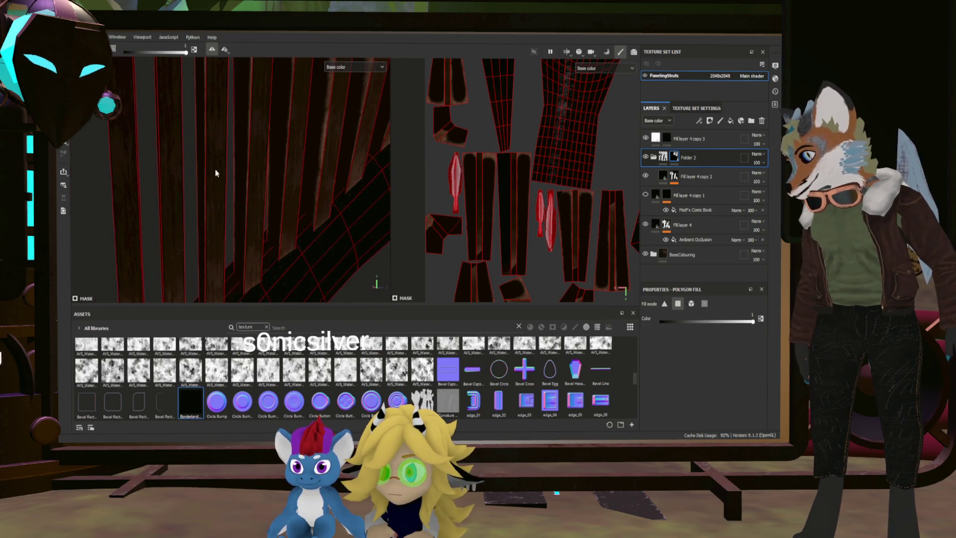
{"action": "key", "text": "1"}
{"action": "left_click_drag", "start_coordinate": [226, 164], "coordinate": [283, 163], "text": "alt"}
{"action": "mouse_move", "coordinate": [336, 178]}
{"action": "left_mouse_down", "text": "alt"}
{"action": "mouse_move", "coordinate": [214, 144]}
{"action": "mouse_move", "coordinate": [189, 160]}
{"action": "mouse_move", "coordinate": [379, 194]}
{"action": "left_mouse_up", "text": "alt"}
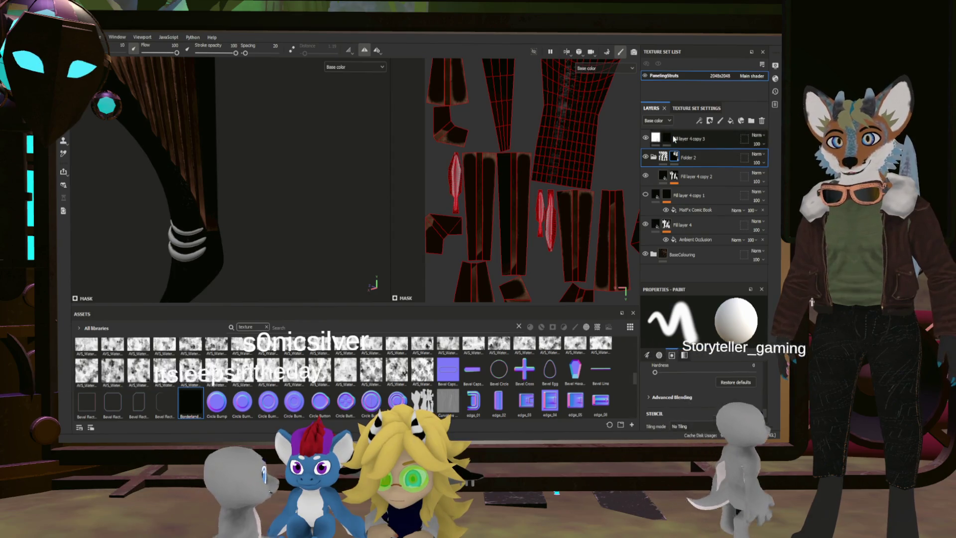
Select Fill layer 4 copy 3 and test a white stroke on the black leg, undoing it
{"action": "left_click", "coordinate": [689, 139]}
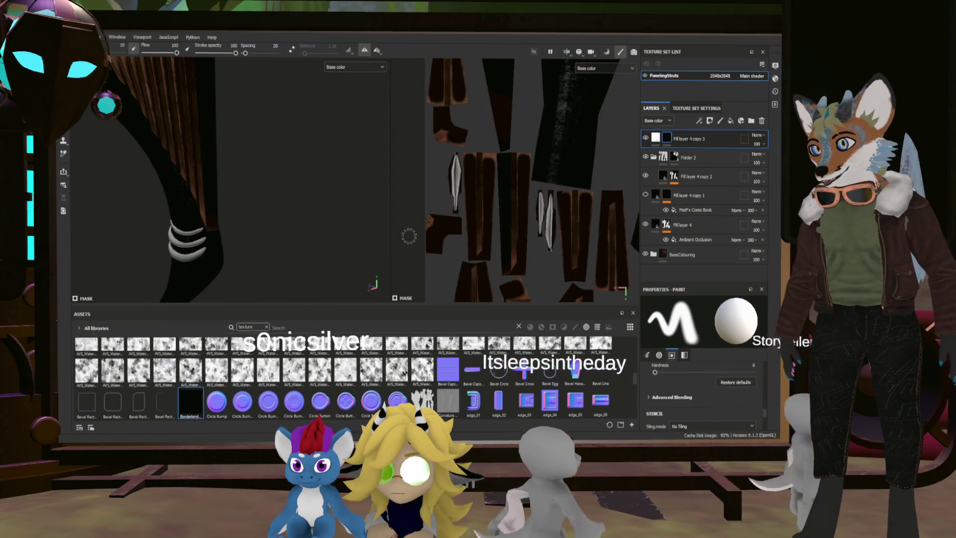
{"action": "scroll", "coordinate": [309, 224], "scroll_direction": "up", "scroll_amount": 5}
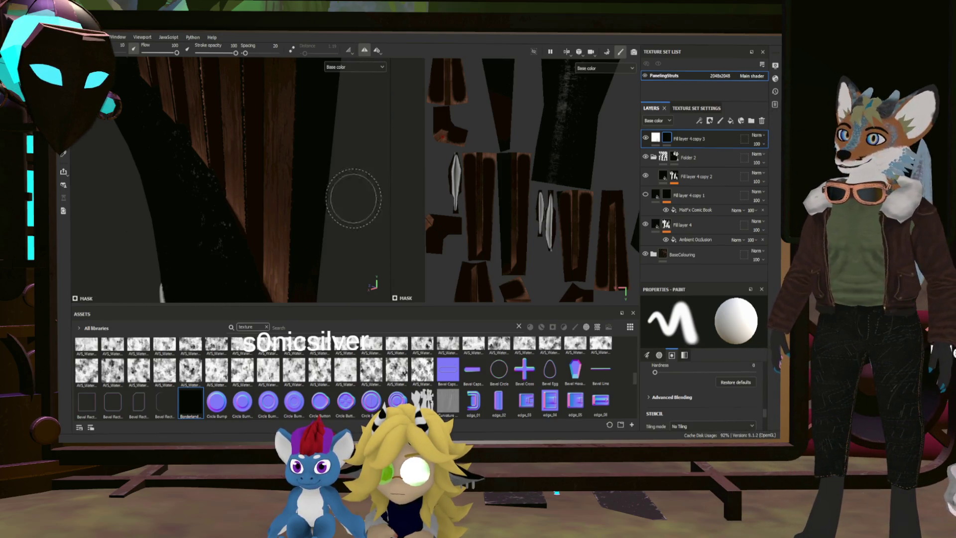
{"action": "mouse_move", "coordinate": [267, 223]}
{"action": "left_mouse_down", "text": "alt"}
{"action": "mouse_move", "coordinate": [228, 214]}
{"action": "mouse_move", "coordinate": [352, 241]}
{"action": "left_mouse_up", "text": "alt"}
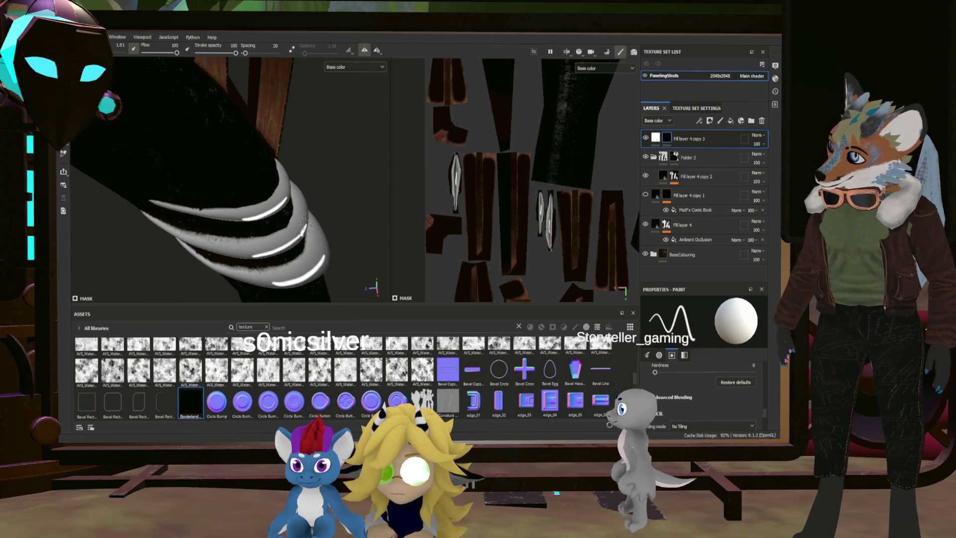
{"action": "scroll", "coordinate": [298, 225], "scroll_direction": "down", "scroll_amount": 10}
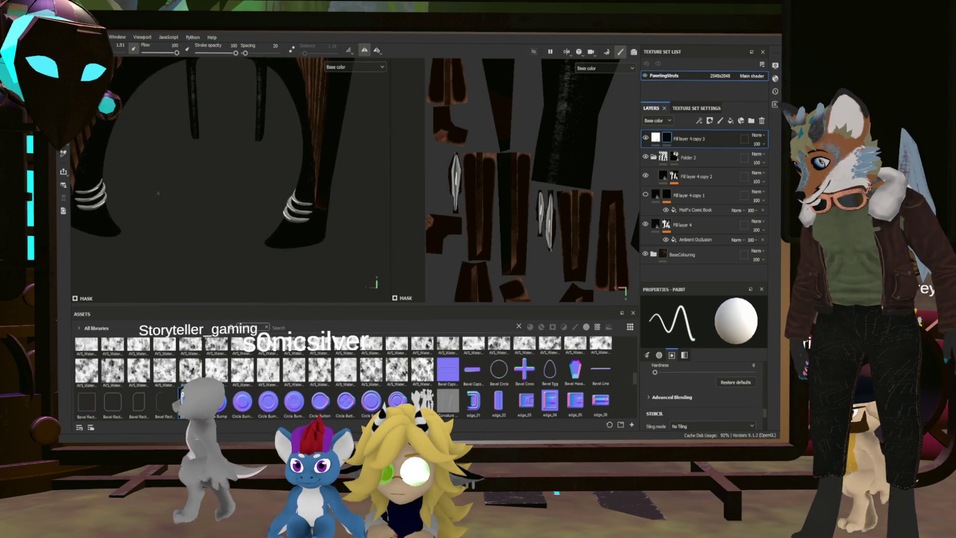
{"action": "scroll", "coordinate": [158, 193], "scroll_direction": "up", "scroll_amount": 10}
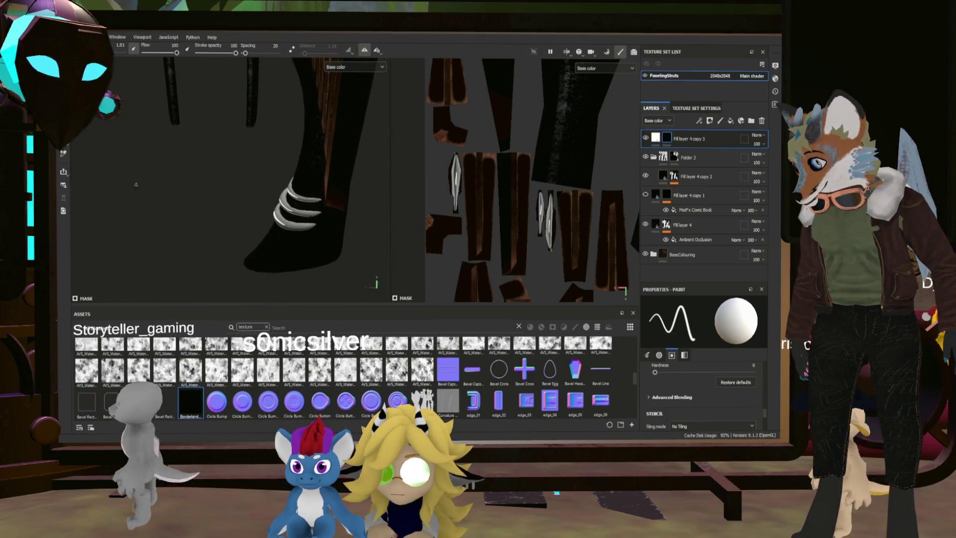
{"action": "scroll", "coordinate": [215, 195], "scroll_direction": "down", "scroll_amount": 5}
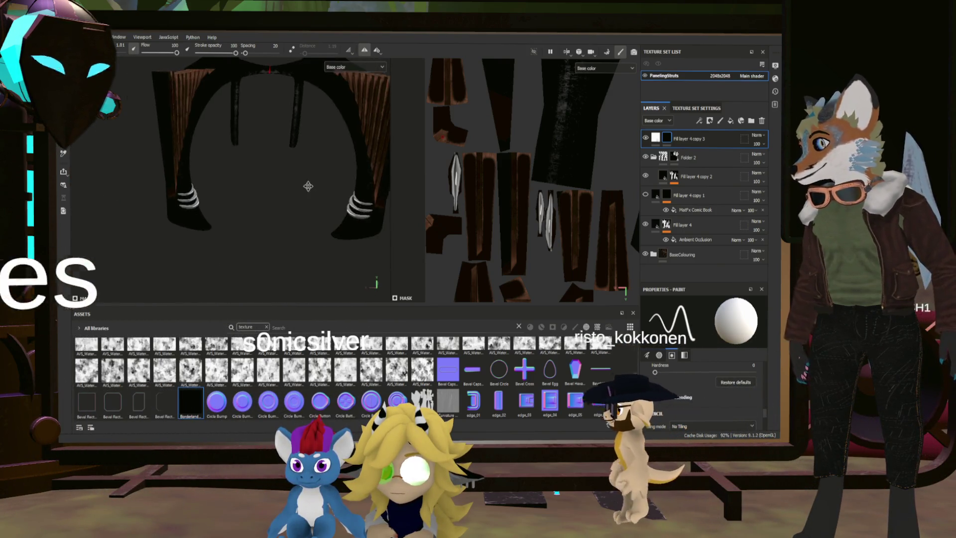
{"action": "scroll", "coordinate": [288, 192], "scroll_direction": "up", "scroll_amount": 4}
{"action": "mouse_move", "coordinate": [272, 257]}
{"action": "left_mouse_down", "text": "alt"}
{"action": "mouse_move", "coordinate": [226, 183]}
{"action": "mouse_move", "coordinate": [253, 192]}
{"action": "left_mouse_up", "text": "alt"}
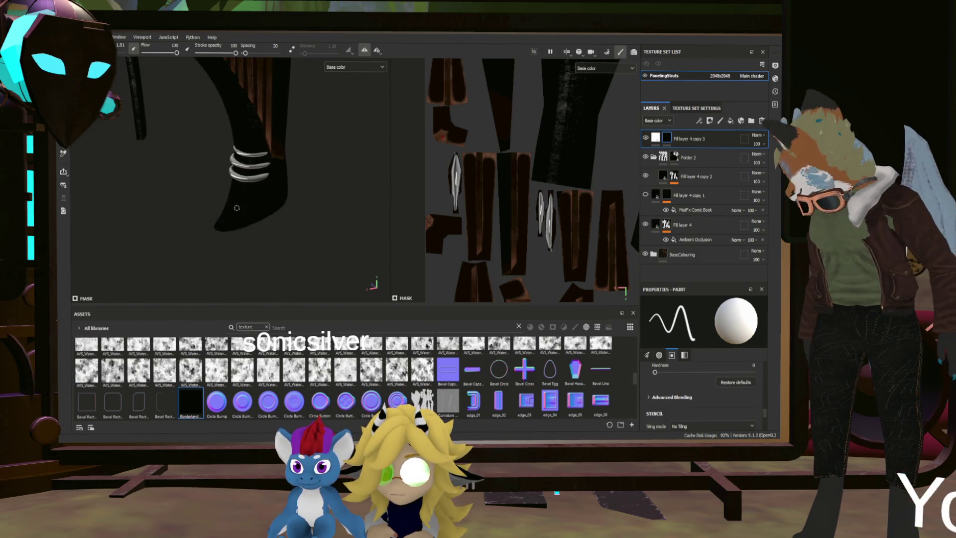
{"action": "left_click_drag", "start_coordinate": [238, 203], "coordinate": [234, 211]}
{"action": "key", "text": "ctrl+z"}
Enlarge the brush to 3.47, undo a test stroke, then frame the arch and save
{"action": "mouse_move", "coordinate": [263, 159]}
{"action": "left_mouse_down", "text": "alt"}
{"action": "mouse_move", "coordinate": [175, 133]}
{"action": "mouse_move", "coordinate": [324, 188]}
{"action": "left_mouse_up", "text": "alt"}
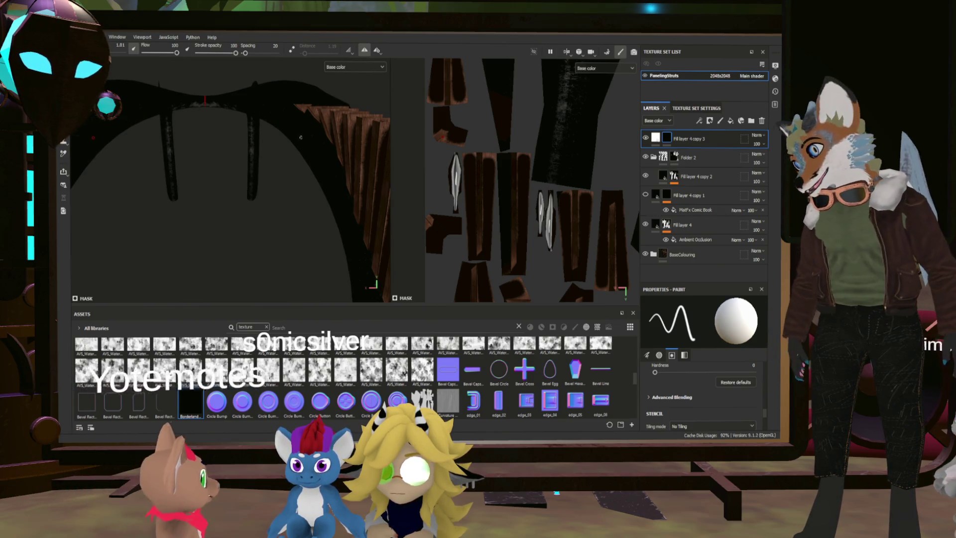
{"action": "key", "text": "ctrl"}
{"action": "right_click_drag", "start_coordinate": [261, 123], "coordinate": [263, 126], "text": "ctrl"}
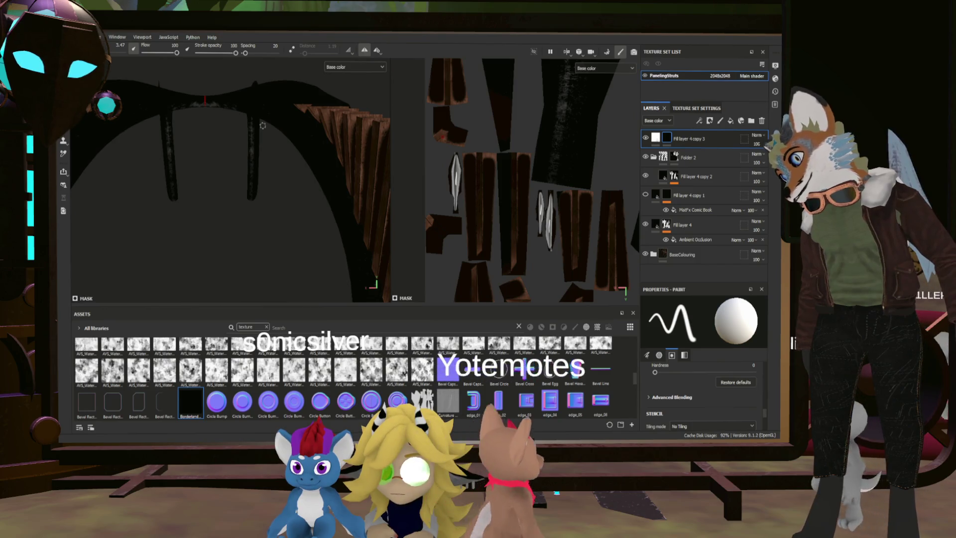
{"action": "left_click_drag", "start_coordinate": [275, 110], "coordinate": [296, 124]}
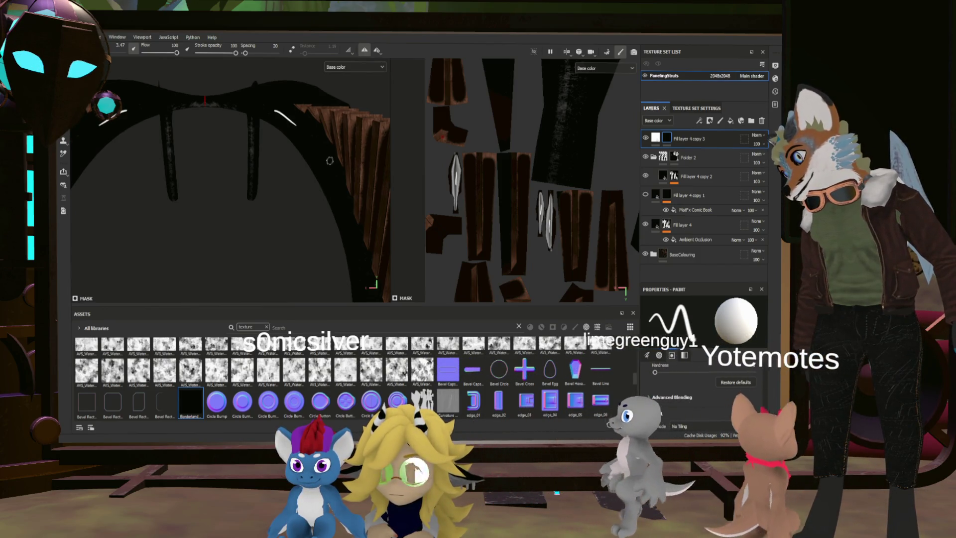
{"action": "key", "text": "ctrl+z"}
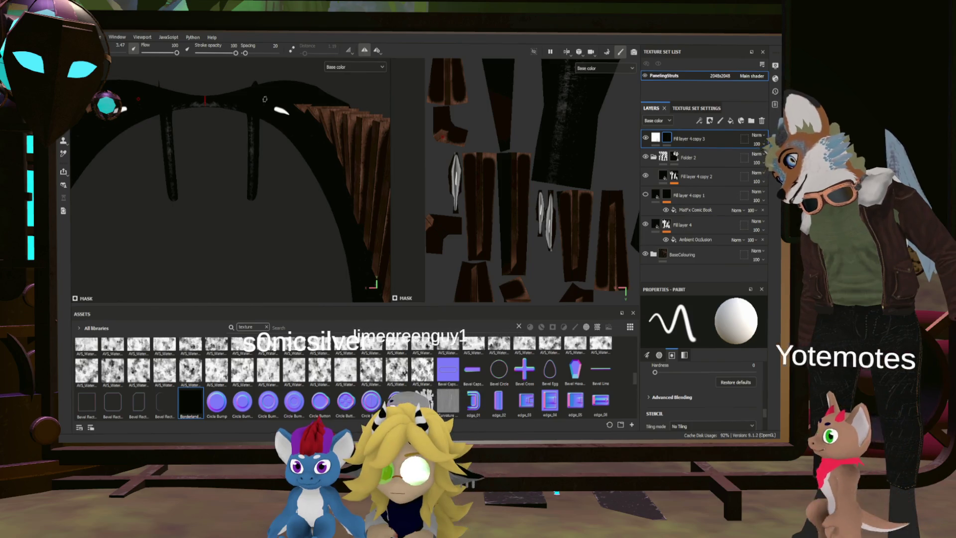
{"action": "key", "text": "f"}
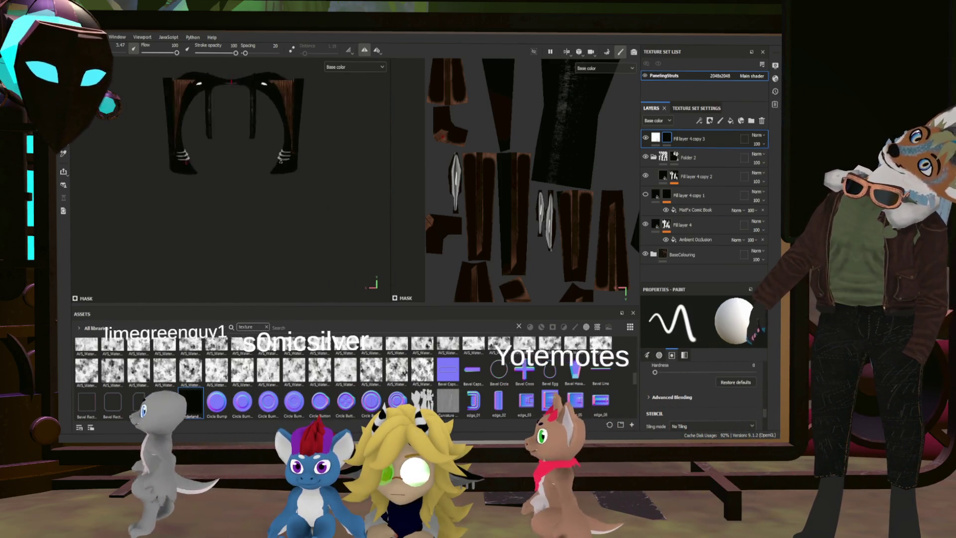
{"action": "key", "text": "ctrl+s"}
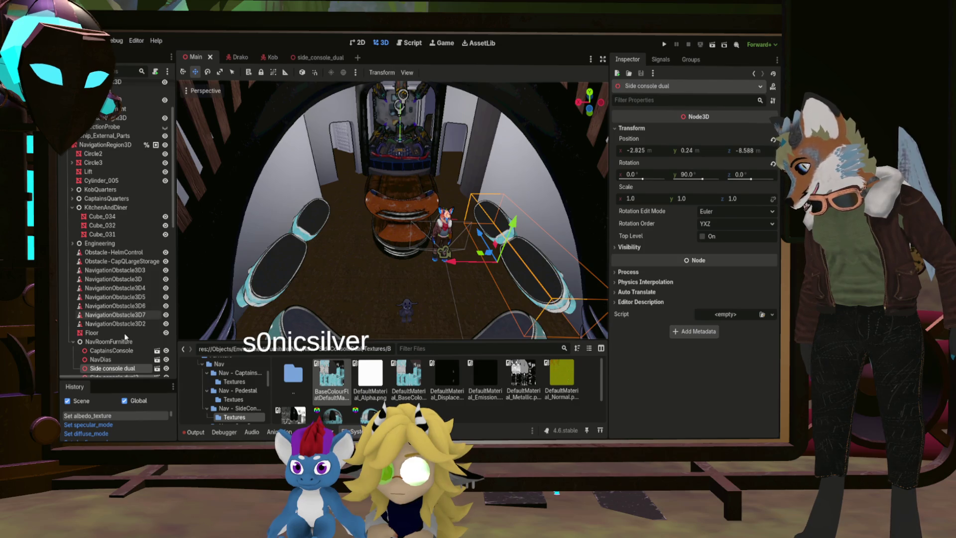
Select the NavPannellingStruts node under NavRoomFurniture in the Scene dock
{"action": "scroll", "coordinate": [112, 366], "scroll_direction": "down", "scroll_amount": 4}
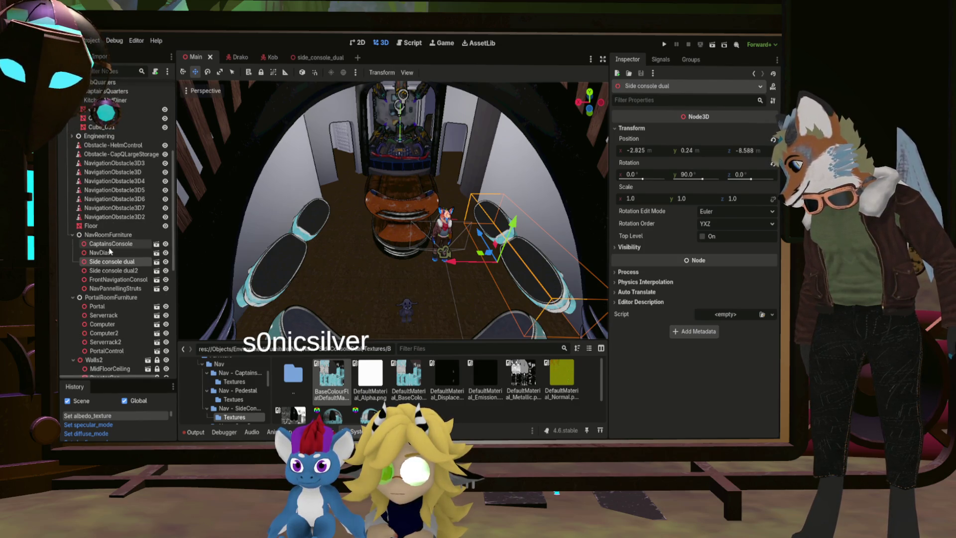
{"action": "left_click", "coordinate": [116, 288]}
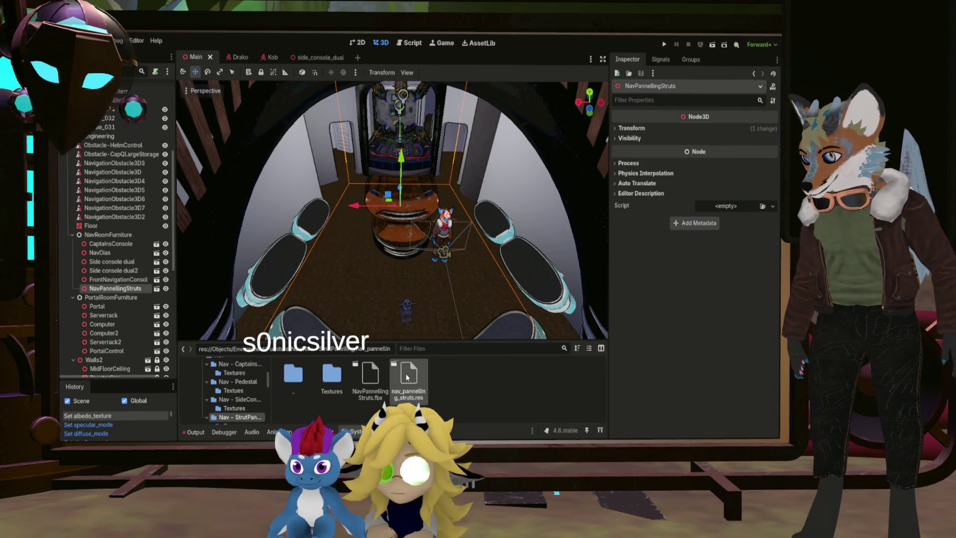
Open the nav_pannelling_struts scene and its Textures folder, then select the Cube_047 mesh
{"action": "double_click", "coordinate": [407, 377]}
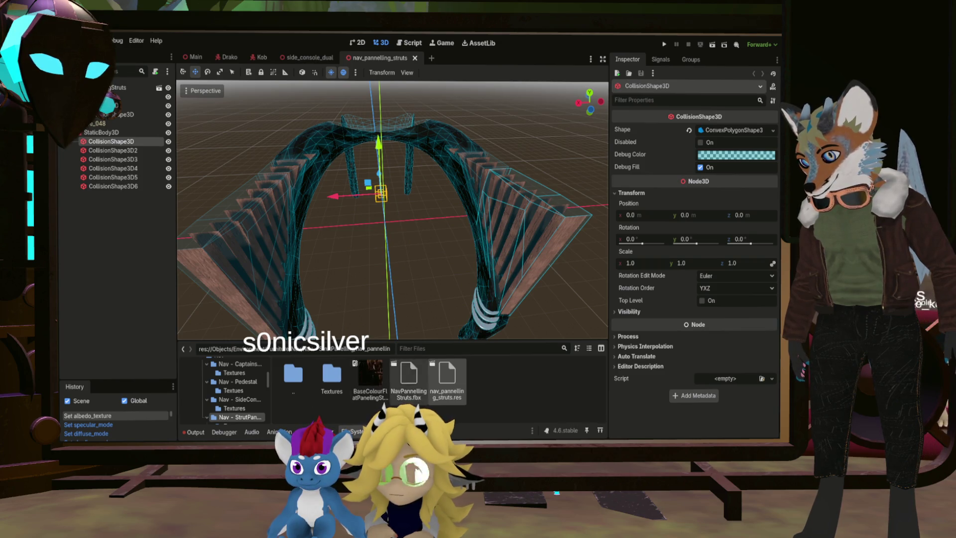
{"action": "double_click", "coordinate": [333, 381]}
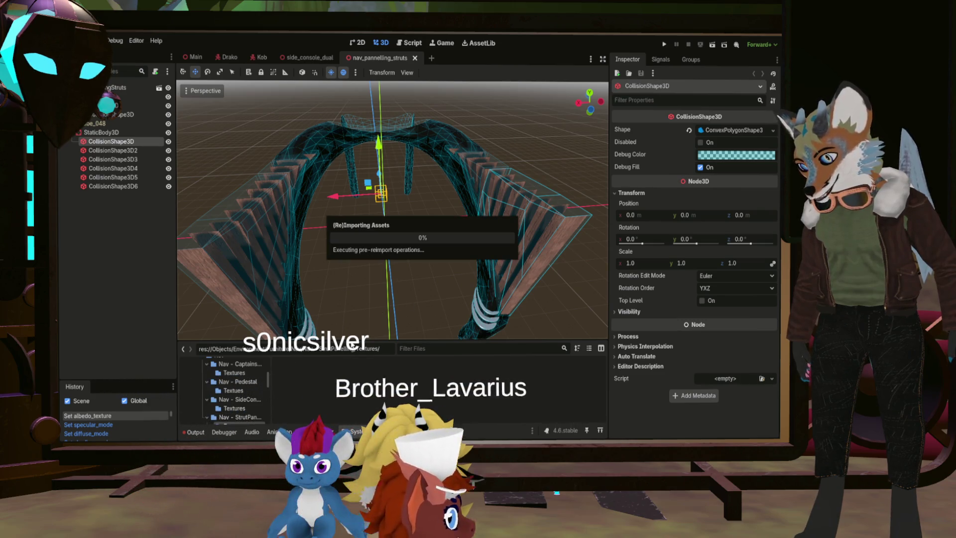
{"action": "left_click", "coordinate": [354, 375]}
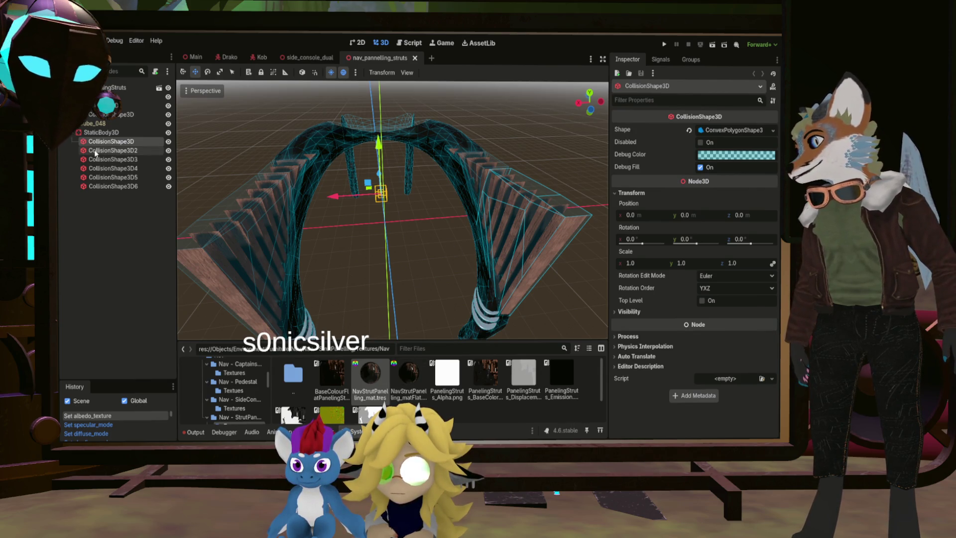
{"action": "left_click", "coordinate": [288, 190]}
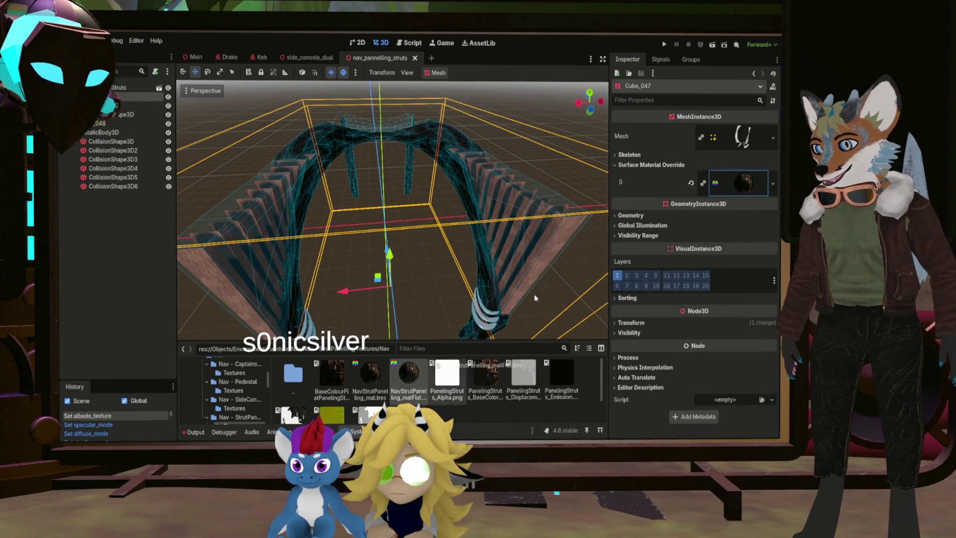
Apply NavStrutPanelling_matFlat to Cube_047 and Cube_048, with metallic 0, no metallic/roughness textures, and normal map off
{"action": "left_click_drag", "start_coordinate": [744, 188], "coordinate": [744, 188]}
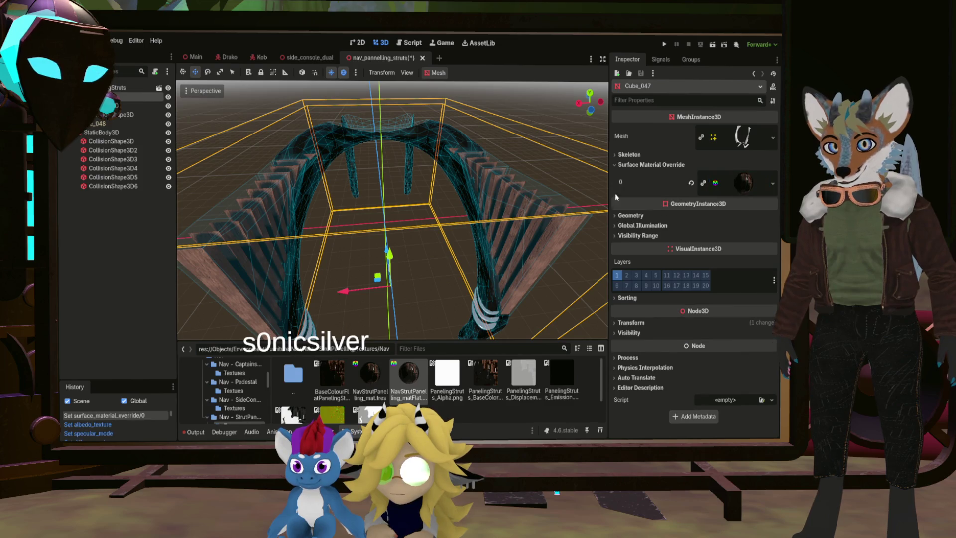
{"action": "left_click", "coordinate": [118, 125]}
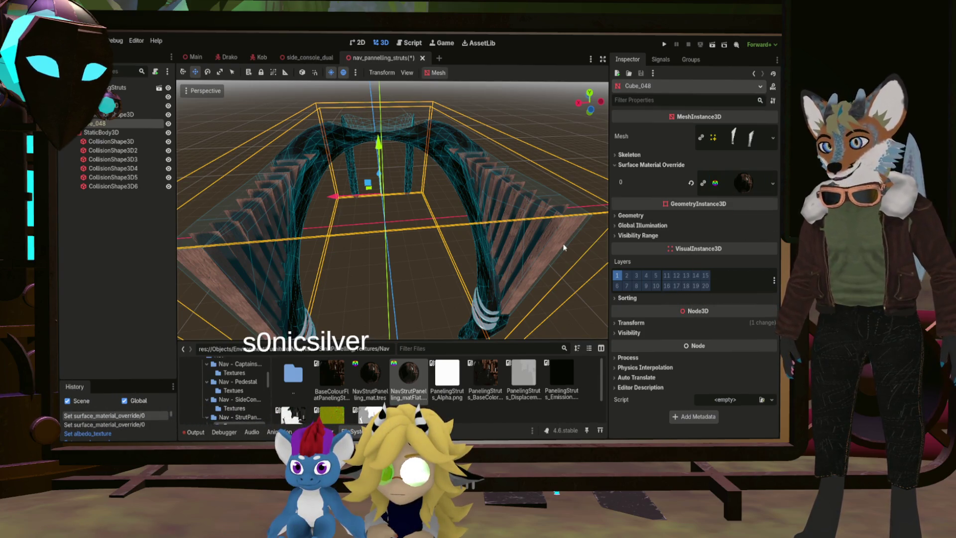
{"action": "left_click", "coordinate": [416, 380]}
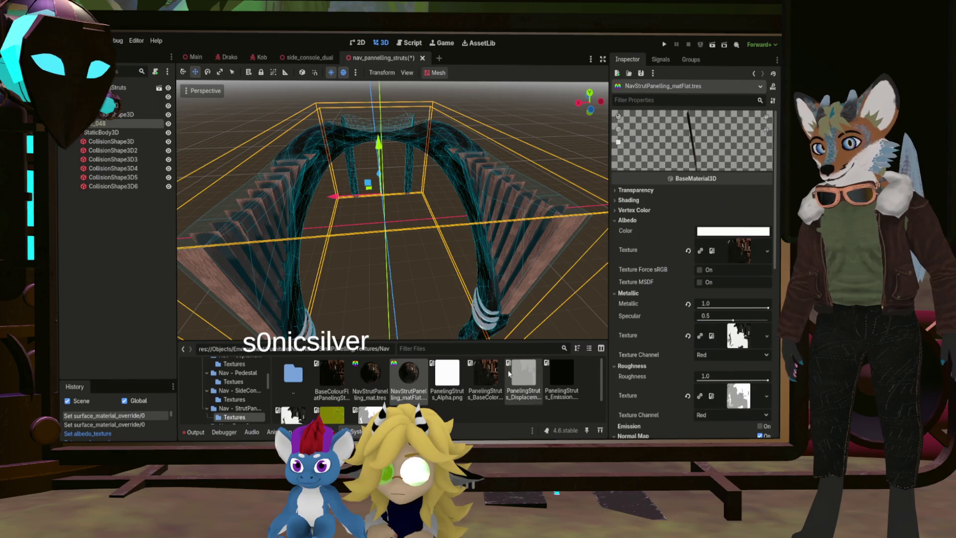
{"action": "left_click", "coordinate": [687, 336]}
{"action": "left_click", "coordinate": [687, 304]}
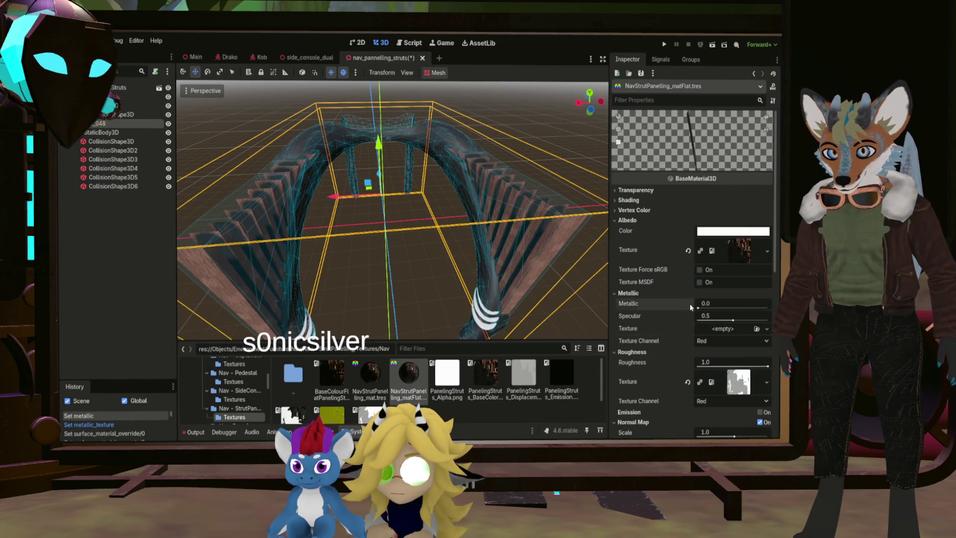
{"action": "left_click", "coordinate": [686, 382]}
{"action": "scroll", "coordinate": [690, 393], "scroll_direction": "down", "scroll_amount": 5}
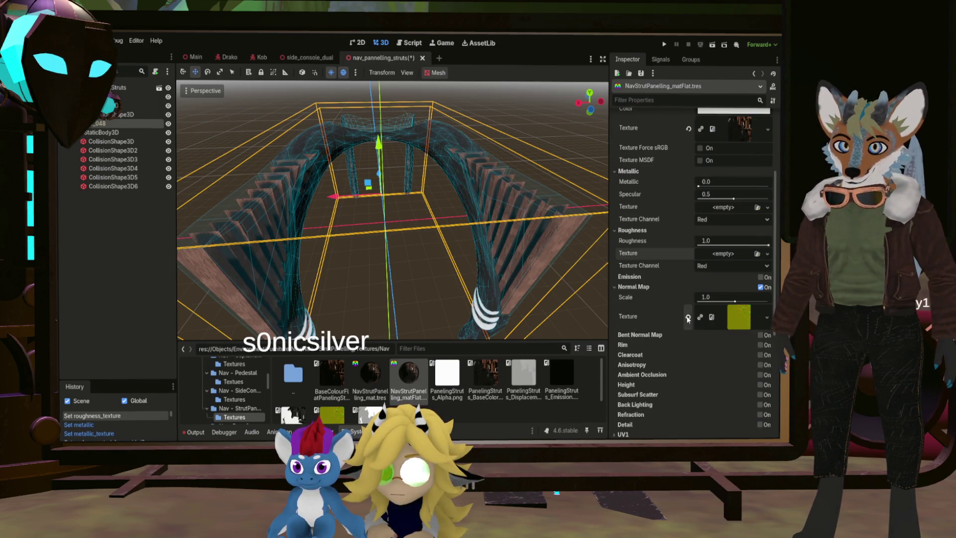
{"action": "left_click", "coordinate": [760, 287]}
{"action": "scroll", "coordinate": [678, 319], "scroll_direction": "up", "scroll_amount": 5}
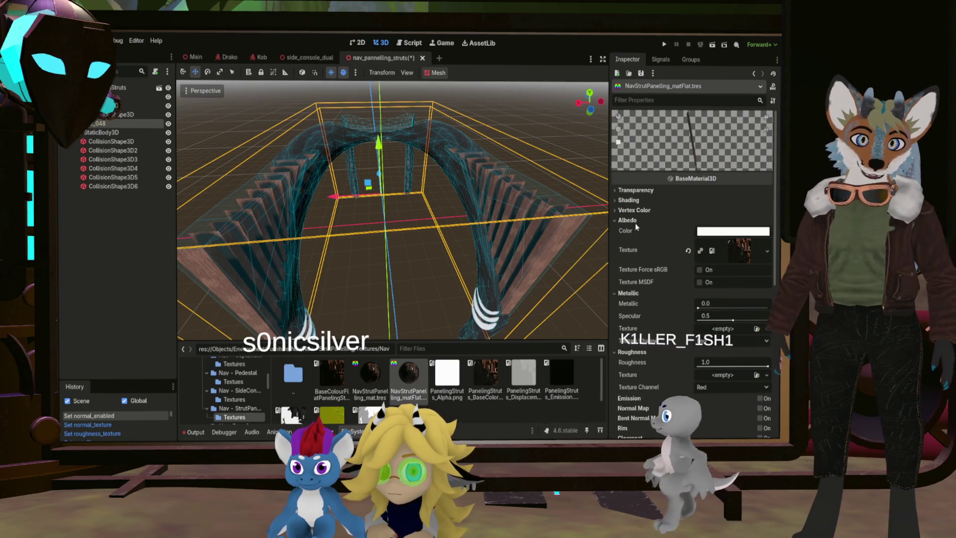
Make NavStrutPanelling_matFlat Unshaded with Toon diffuse, save the struts scene, and return to Main
{"action": "left_click", "coordinate": [626, 199]}
{"action": "left_click", "coordinate": [721, 210]}
{"action": "left_click", "coordinate": [719, 224]}
{"action": "left_click", "coordinate": [719, 223]}
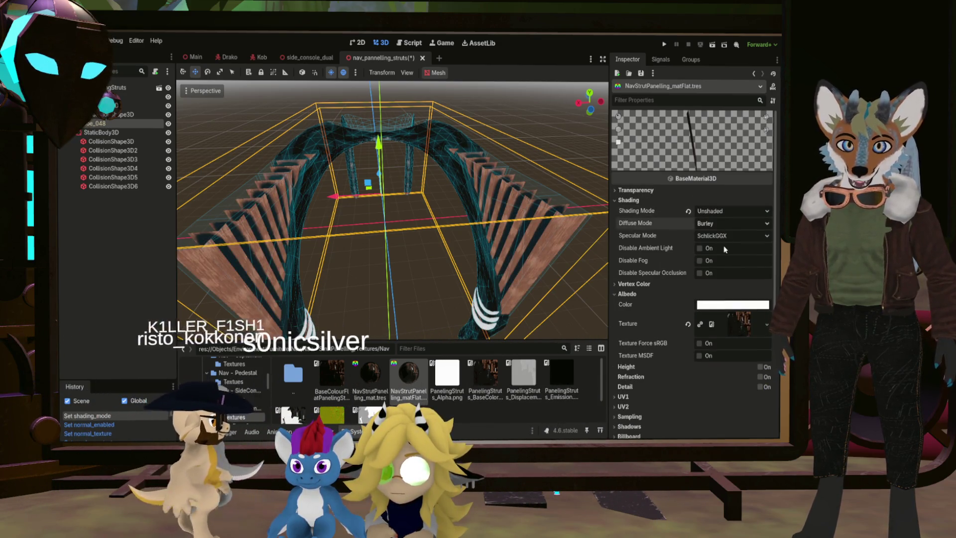
{"action": "left_click", "coordinate": [713, 273]}
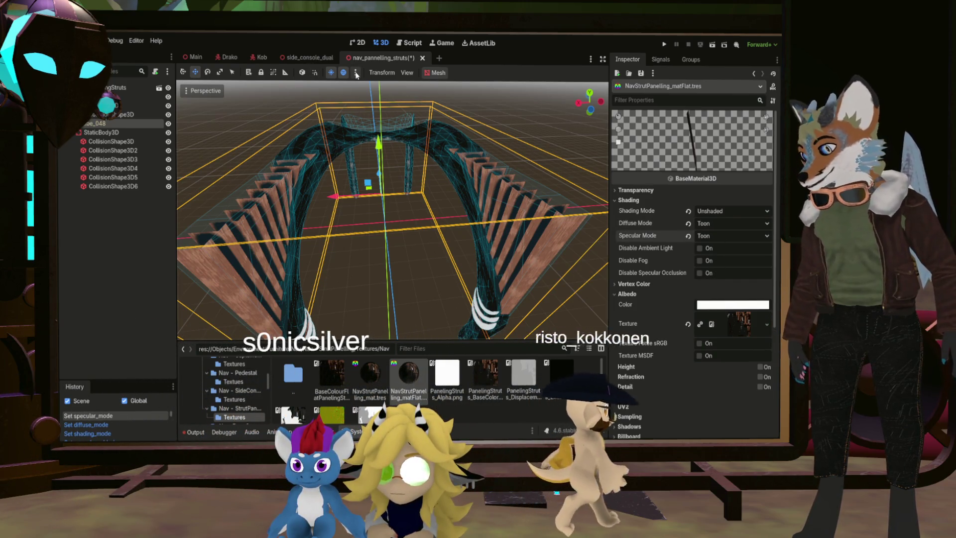
{"action": "key", "text": "ctrl+s"}
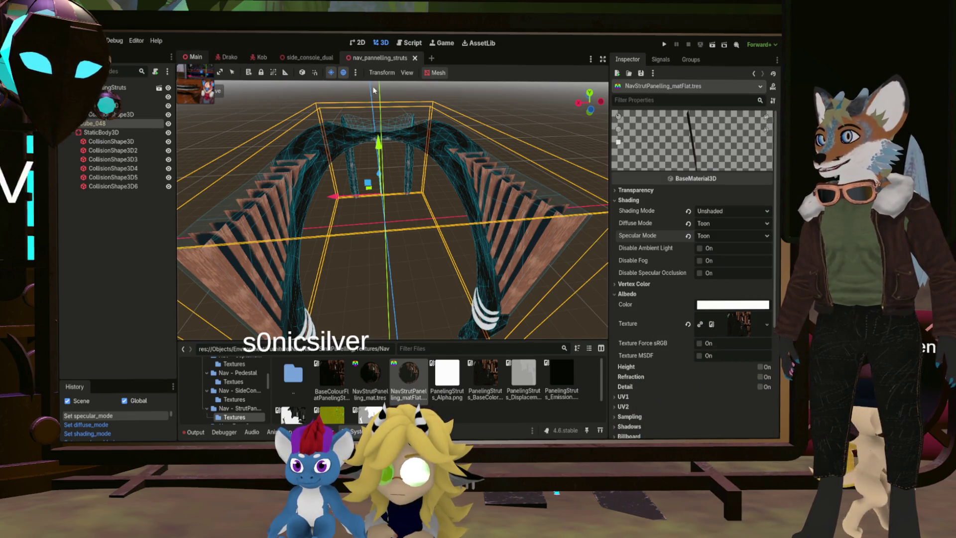
{"action": "left_click", "coordinate": [192, 58]}
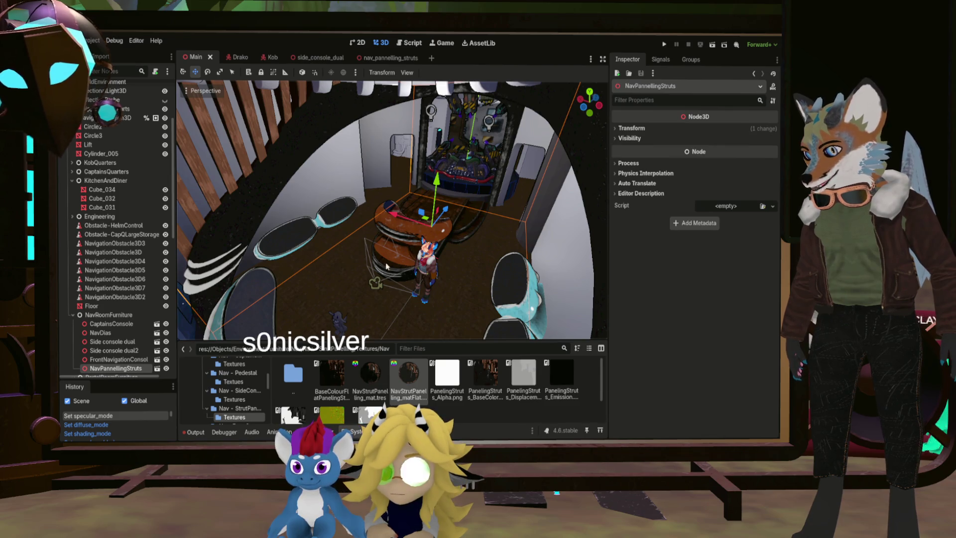
Use BaseColourFlatPaneling as matFlat's albedo texture and orbit the ship to inspect the struts
{"action": "double_click", "coordinate": [413, 376]}
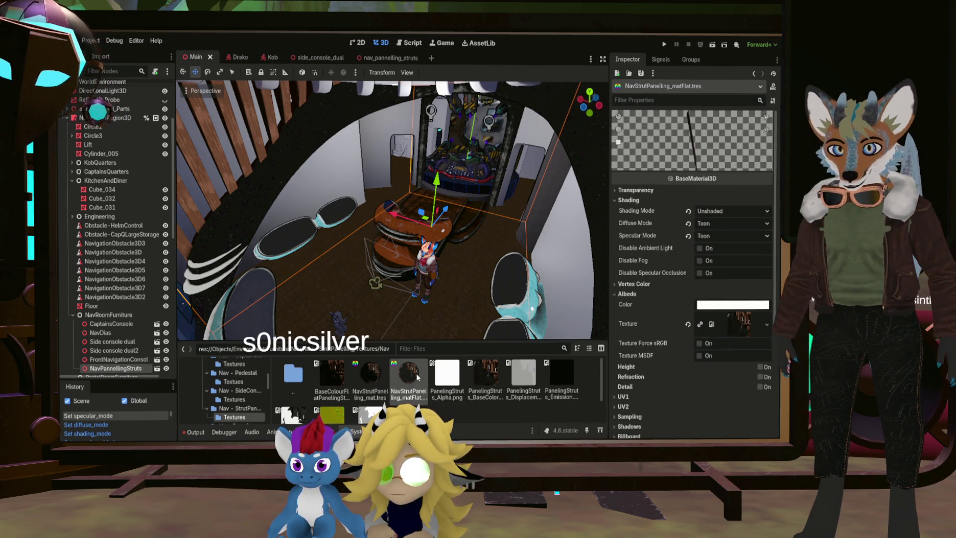
{"action": "left_click_drag", "start_coordinate": [332, 374], "coordinate": [735, 331]}
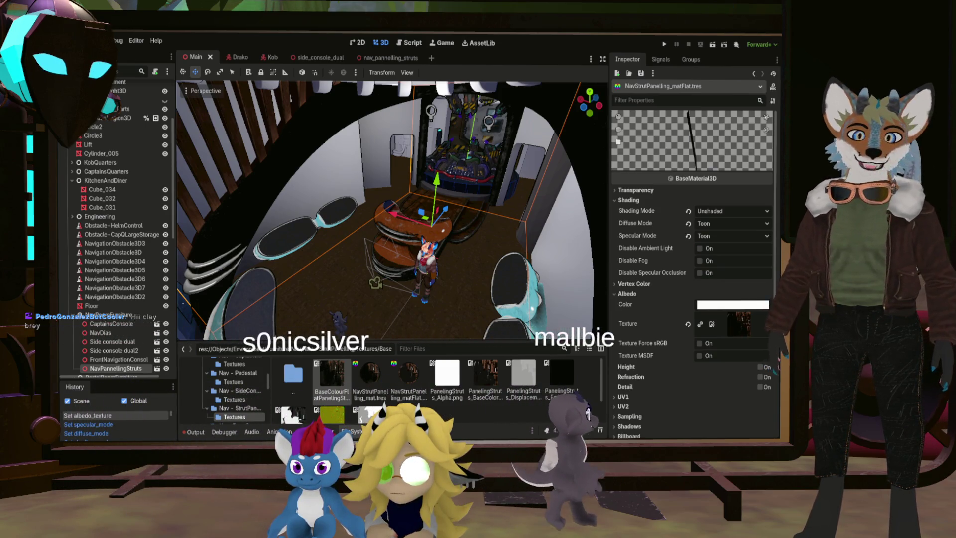
{"action": "mouse_move", "coordinate": [496, 234]}
{"action": "right_mouse_down"}
{"action": "mouse_move", "coordinate": [468, 237]}
{"action": "mouse_move", "coordinate": [485, 257]}
{"action": "mouse_move", "coordinate": [530, 269]}
{"action": "right_mouse_up"}
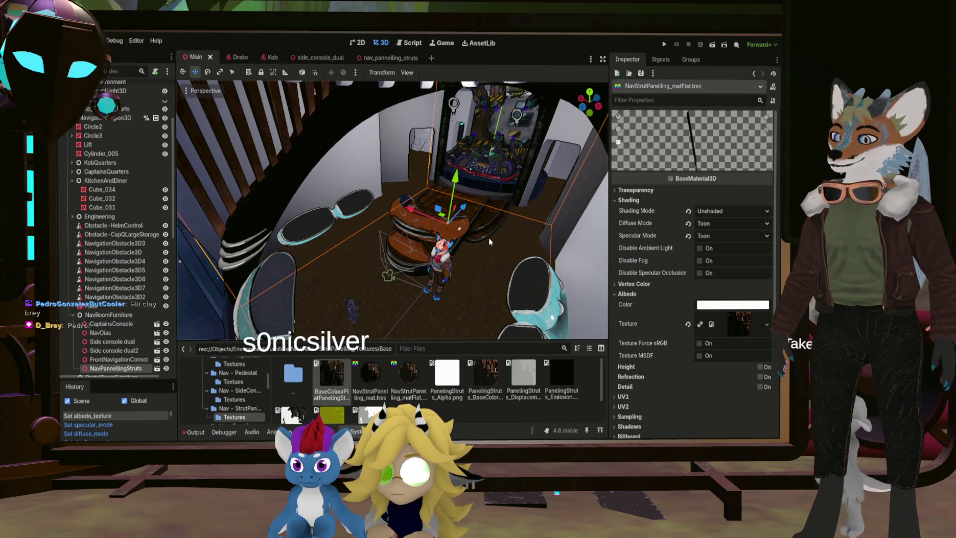
{"action": "mouse_move", "coordinate": [490, 242]}
{"action": "right_mouse_down"}
{"action": "mouse_move", "coordinate": [493, 179]}
{"action": "mouse_move", "coordinate": [492, 279]}
{"action": "mouse_move", "coordinate": [478, 314]}
{"action": "mouse_move", "coordinate": [452, 203]}
{"action": "right_mouse_up"}
{"action": "left_click", "coordinate": [451, 203]}
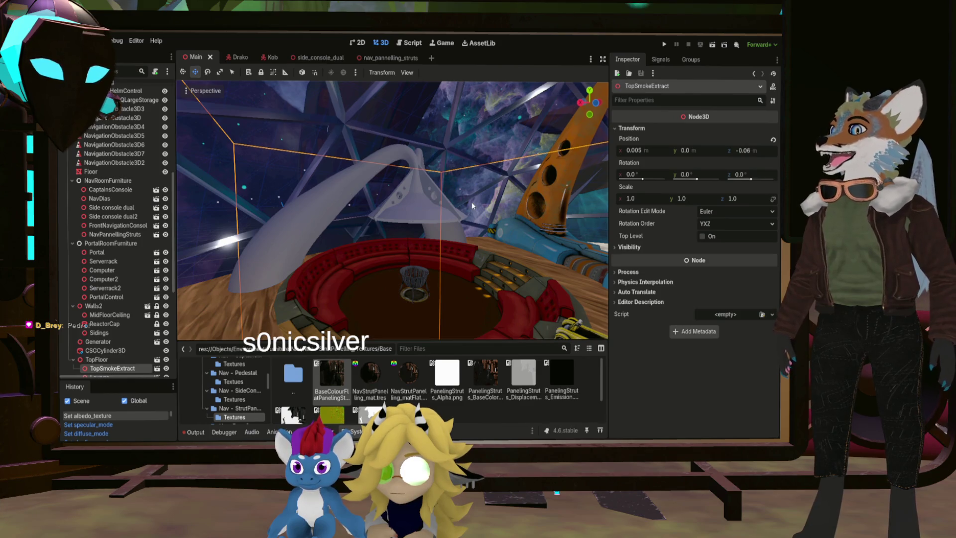
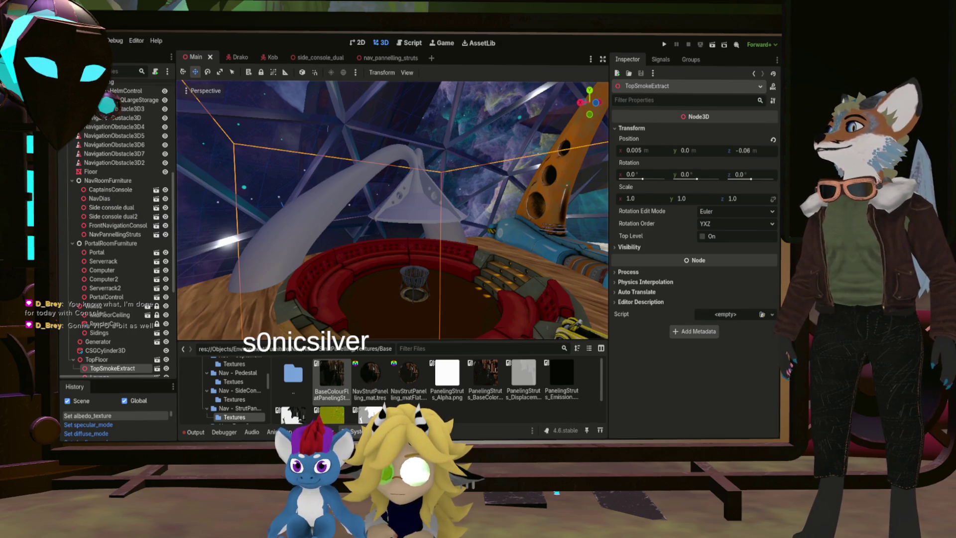
Switch from Godot to Substance Painter and save the project
{"action": "key", "text": "alt+Tab"}
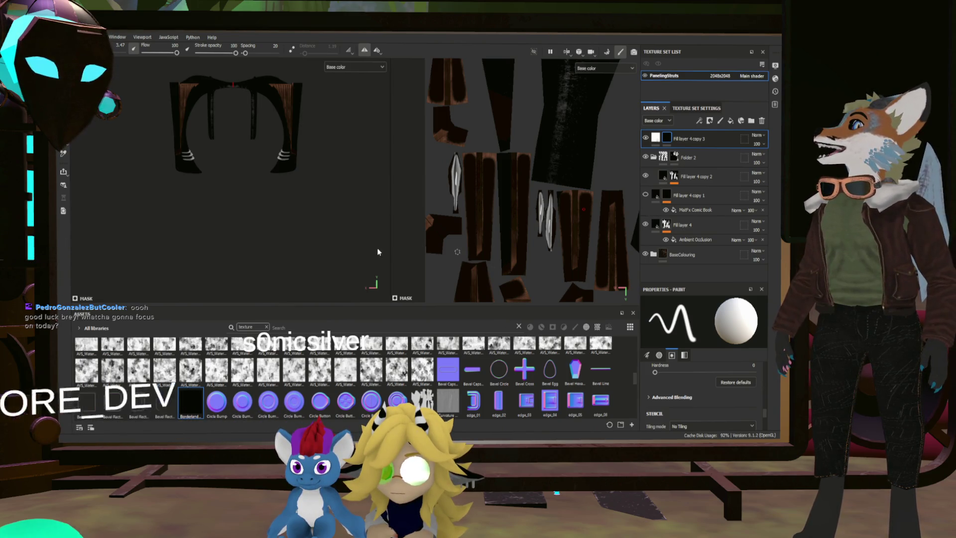
{"action": "key", "text": "ctrl+s"}
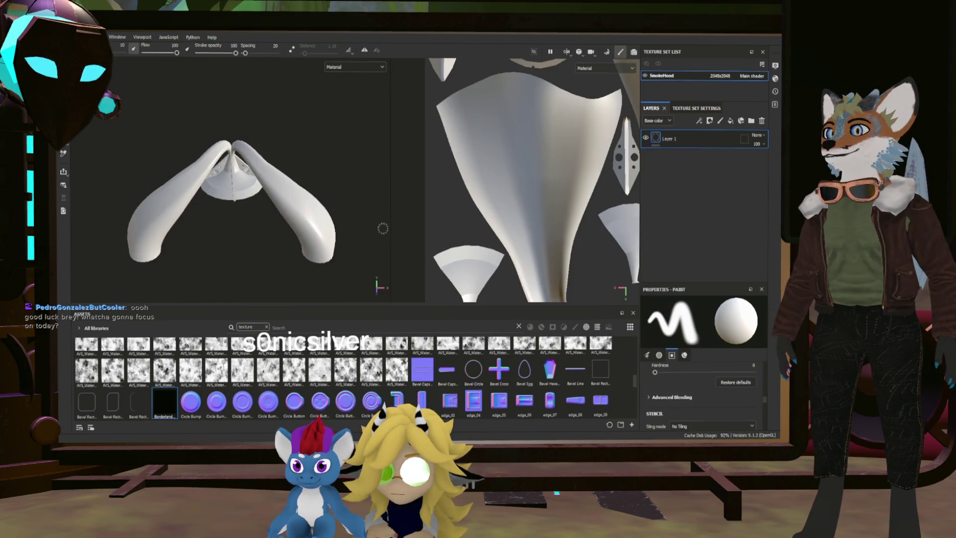
Orbit the SmokeHood view, delete the default Layer 1, and add a folder
{"action": "scroll", "coordinate": [327, 233], "scroll_direction": "up", "scroll_amount": 3}
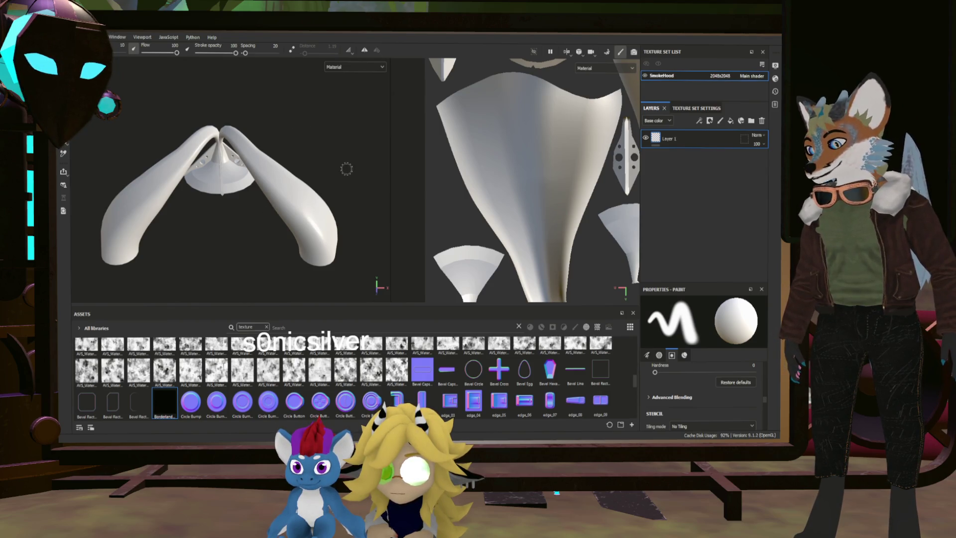
{"action": "mouse_move", "coordinate": [346, 169]}
{"action": "left_mouse_down", "text": "alt"}
{"action": "mouse_move", "coordinate": [192, 145]}
{"action": "mouse_move", "coordinate": [312, 175]}
{"action": "mouse_move", "coordinate": [279, 164]}
{"action": "mouse_move", "coordinate": [329, 199]}
{"action": "left_mouse_up", "text": "alt"}
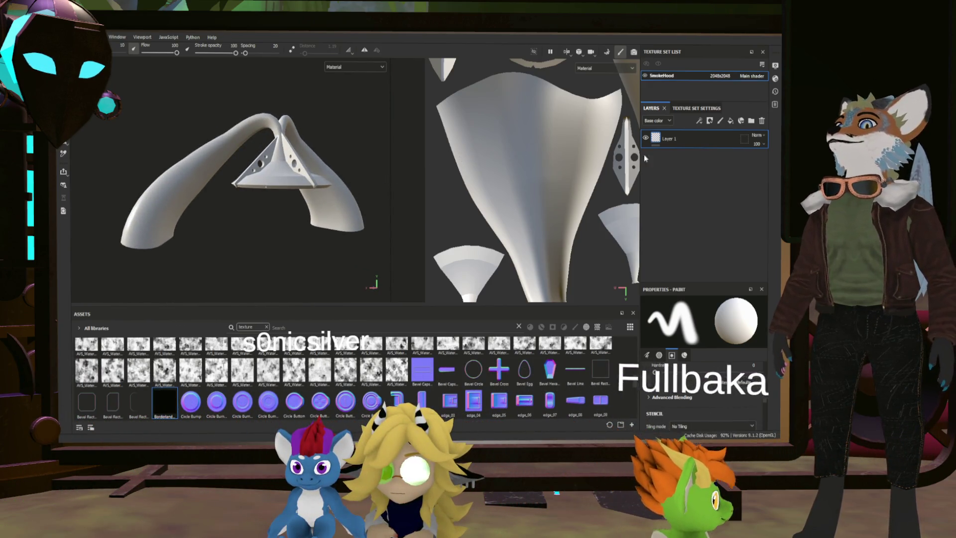
{"action": "left_click", "coordinate": [761, 120]}
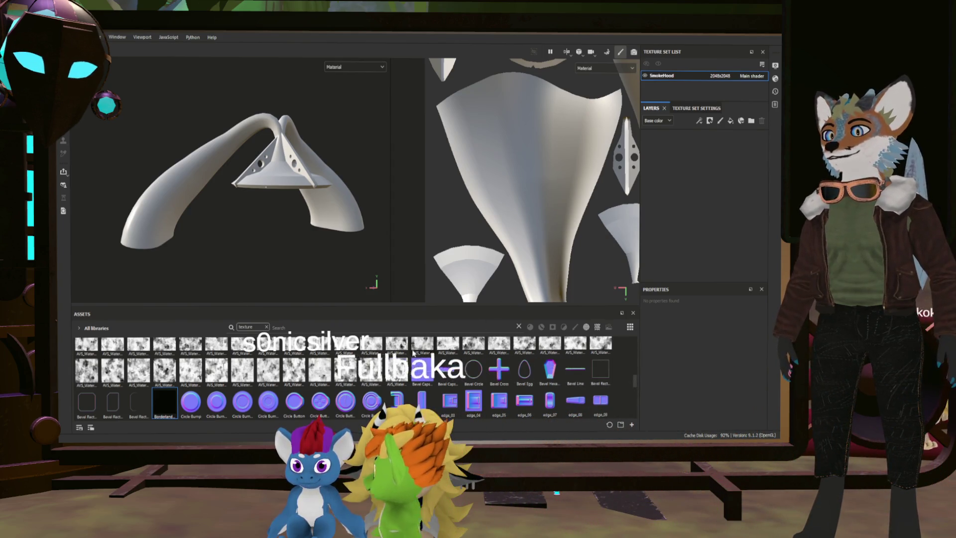
{"action": "scroll", "coordinate": [413, 354], "scroll_direction": "down", "scroll_amount": 10}
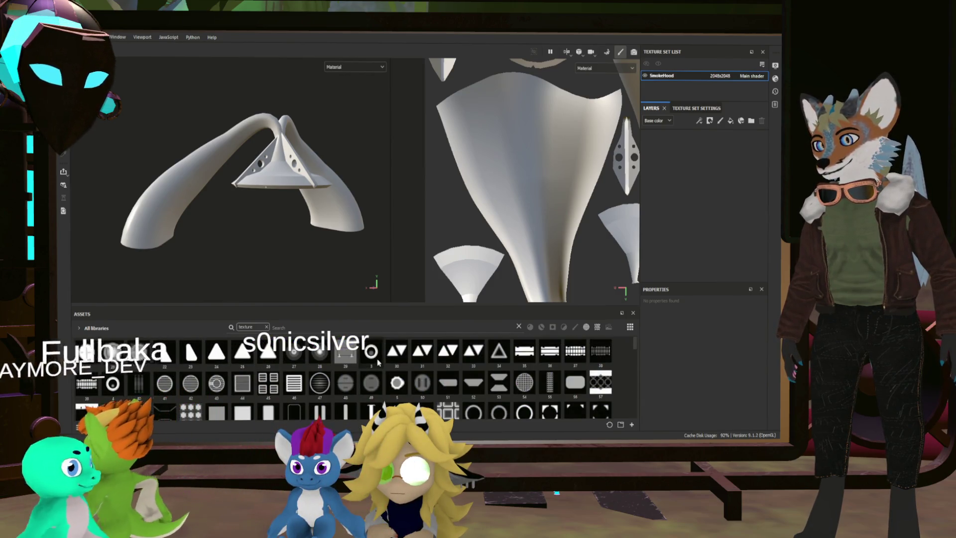
{"action": "scroll", "coordinate": [378, 363], "scroll_direction": "down", "scroll_amount": 10}
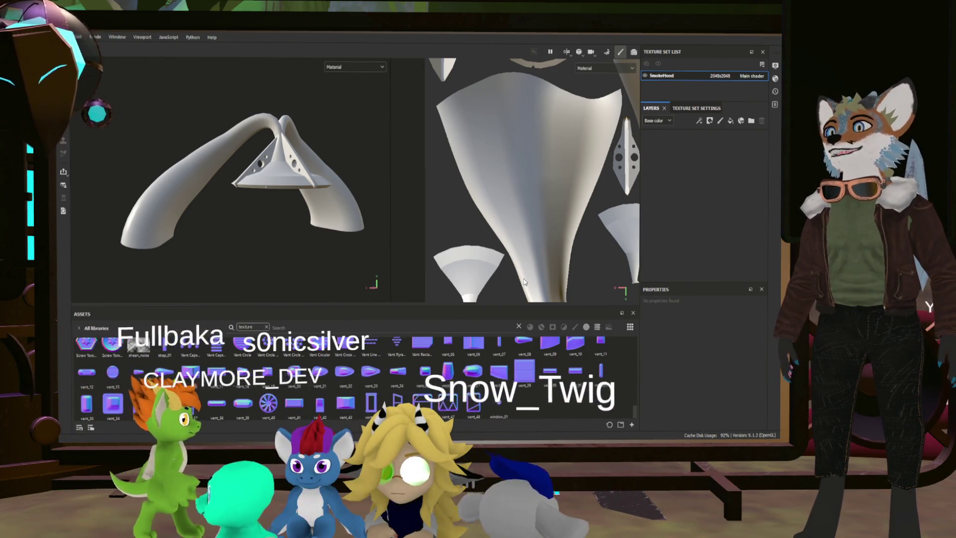
{"action": "left_click", "coordinate": [751, 120]}
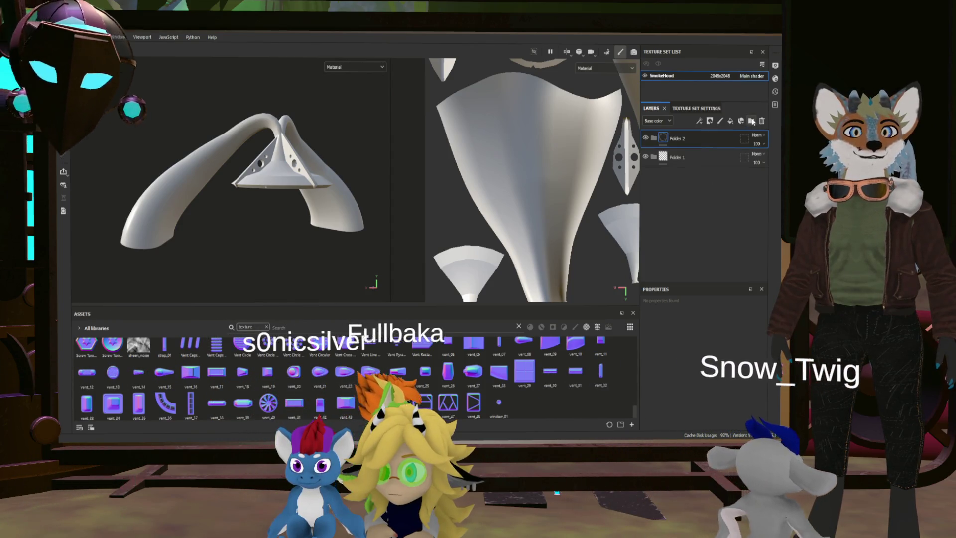
Undo the folder and add a fill layer with normal, height, emissive and roughness off
{"action": "key", "text": "ctrl+z"}
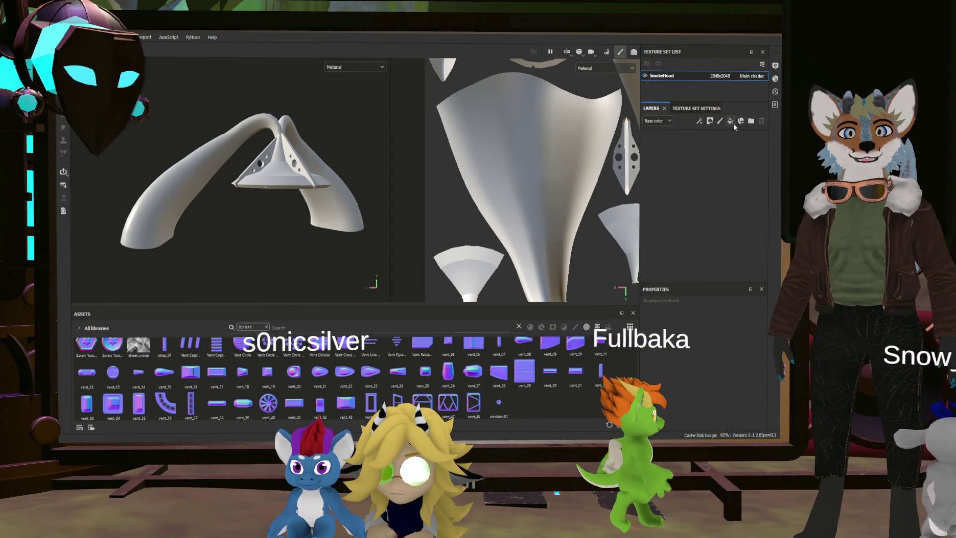
{"action": "left_click", "coordinate": [731, 121]}
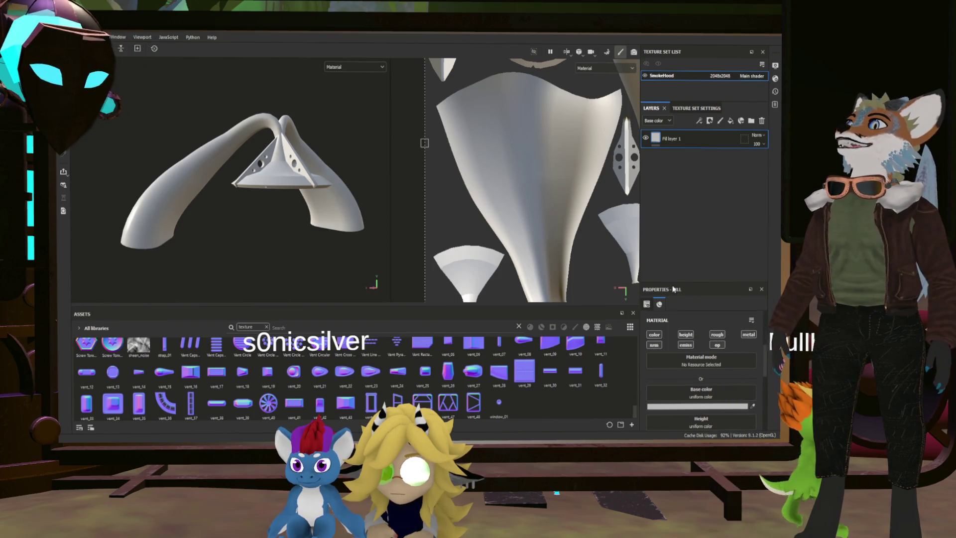
{"action": "left_click", "coordinate": [653, 344]}
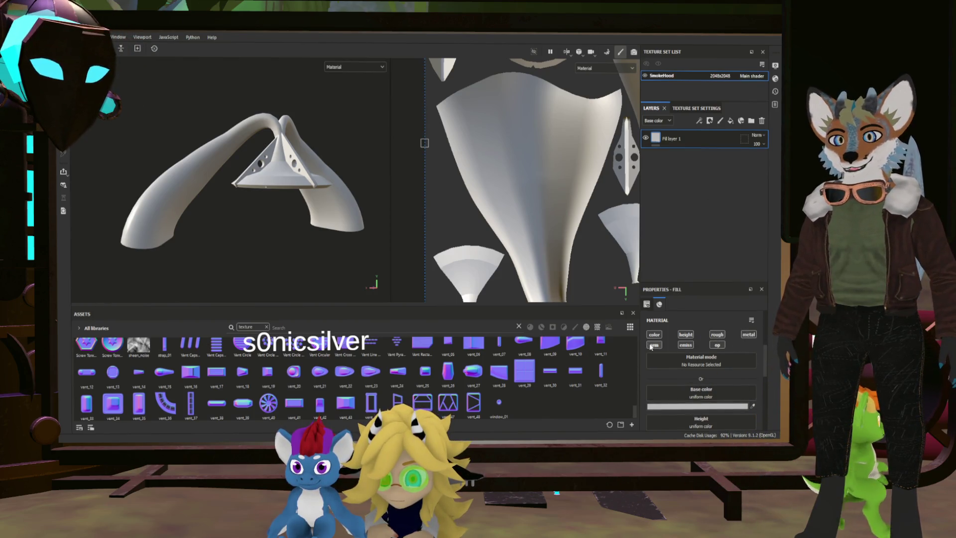
{"action": "left_click", "coordinate": [685, 345]}
{"action": "left_click", "coordinate": [686, 334]}
{"action": "left_click", "coordinate": [716, 335]}
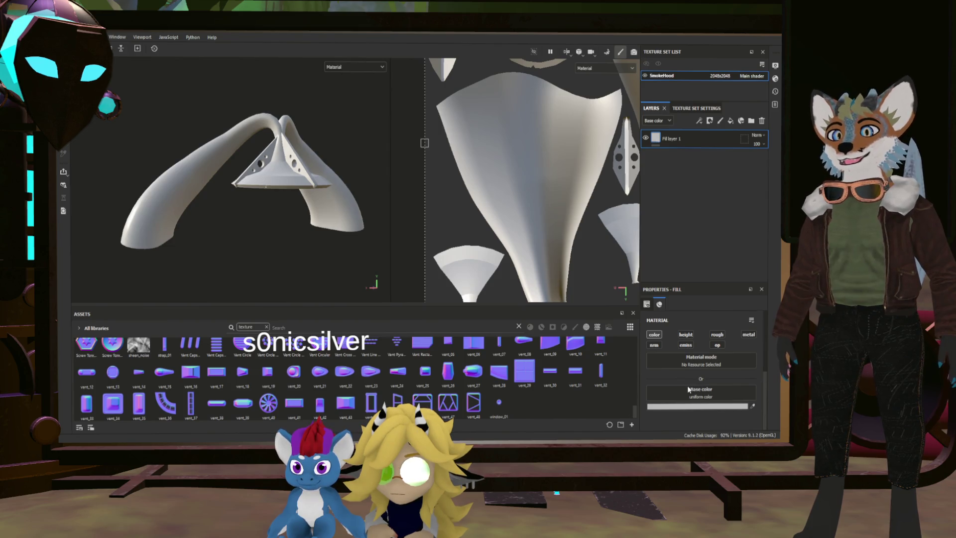
Make the fill's base colour orange and view the flat base colour
{"action": "left_click_drag", "start_coordinate": [656, 375], "coordinate": [669, 353]}
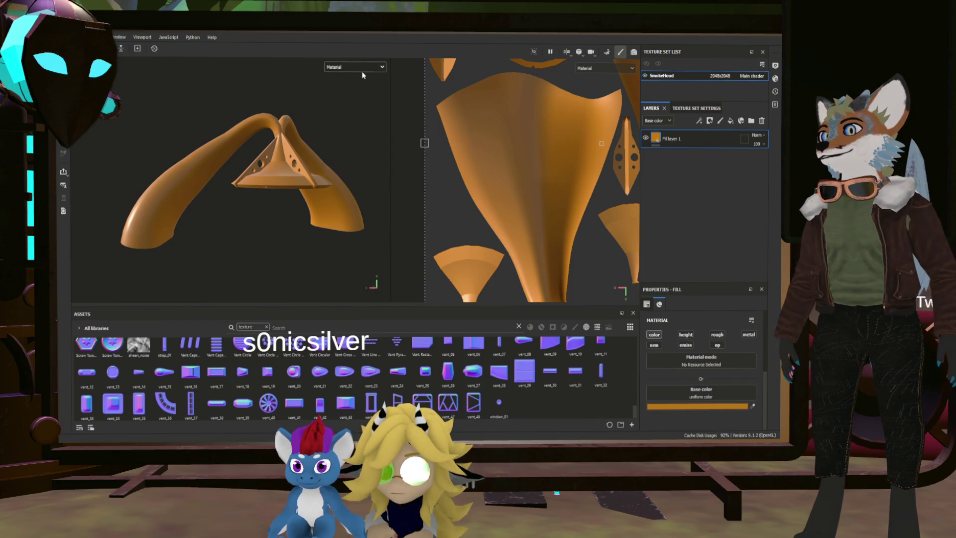
{"action": "key", "text": "b"}
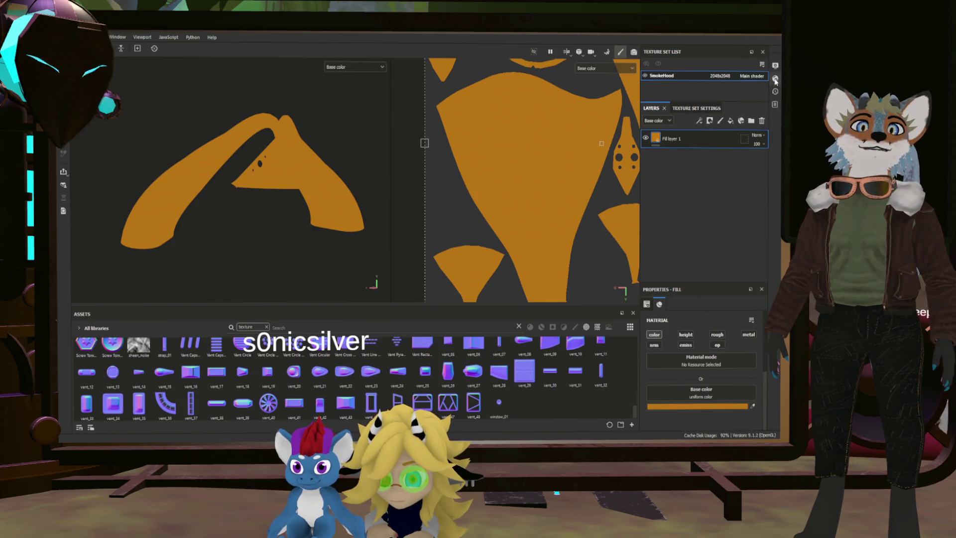
{"action": "left_click", "coordinate": [697, 108]}
Bake mesh maps without ID, thickness and position, then return to painting mode
{"action": "scroll", "coordinate": [718, 209], "scroll_direction": "down", "scroll_amount": 5}
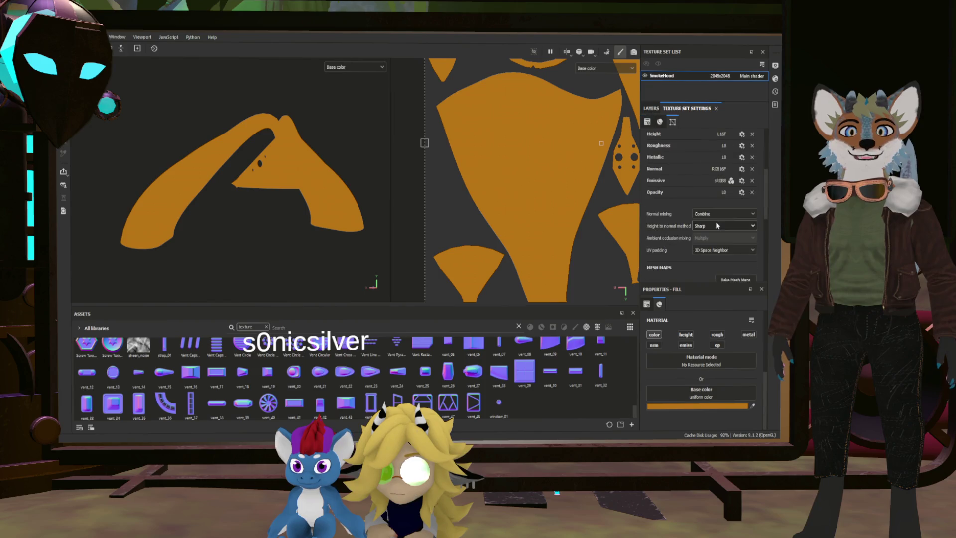
{"action": "scroll", "coordinate": [728, 242], "scroll_direction": "down", "scroll_amount": 5}
{"action": "scroll", "coordinate": [721, 241], "scroll_direction": "up", "scroll_amount": 3}
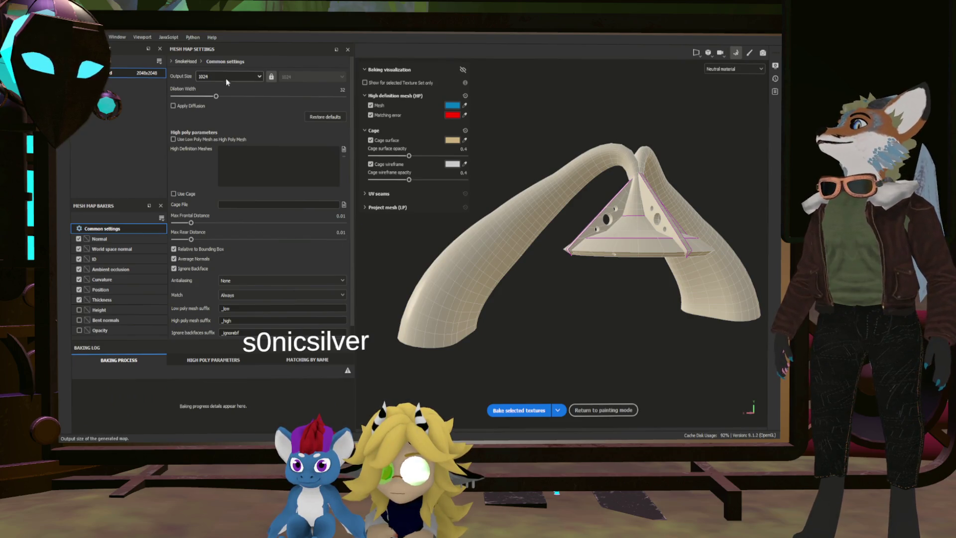
{"action": "left_click", "coordinate": [79, 258]}
{"action": "left_click", "coordinate": [80, 290]}
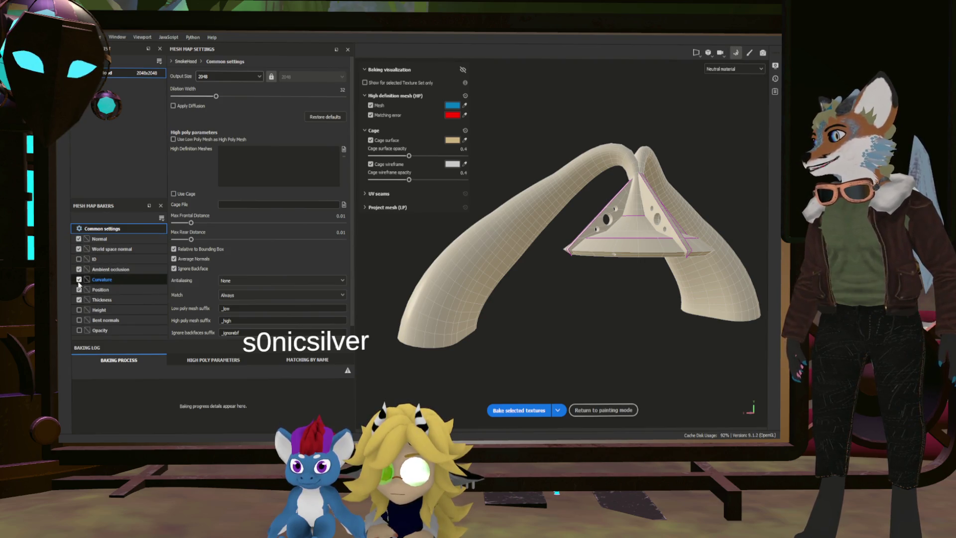
{"action": "left_click", "coordinate": [79, 300]}
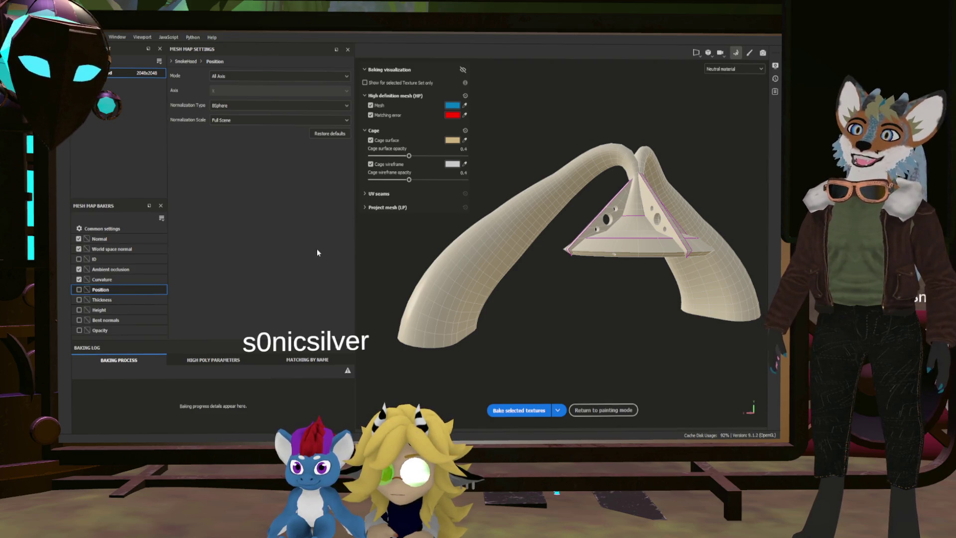
{"action": "left_click", "coordinate": [109, 229]}
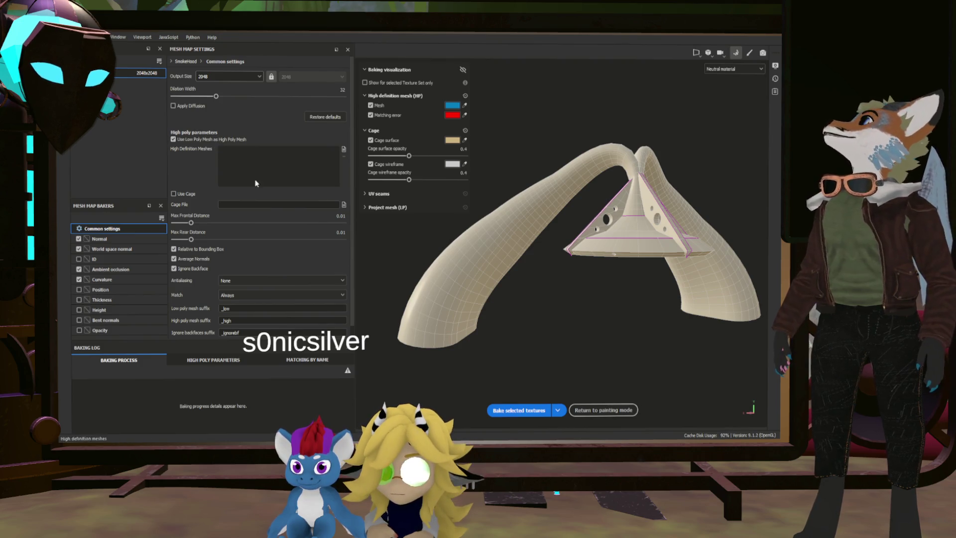
{"action": "left_click", "coordinate": [518, 409]}
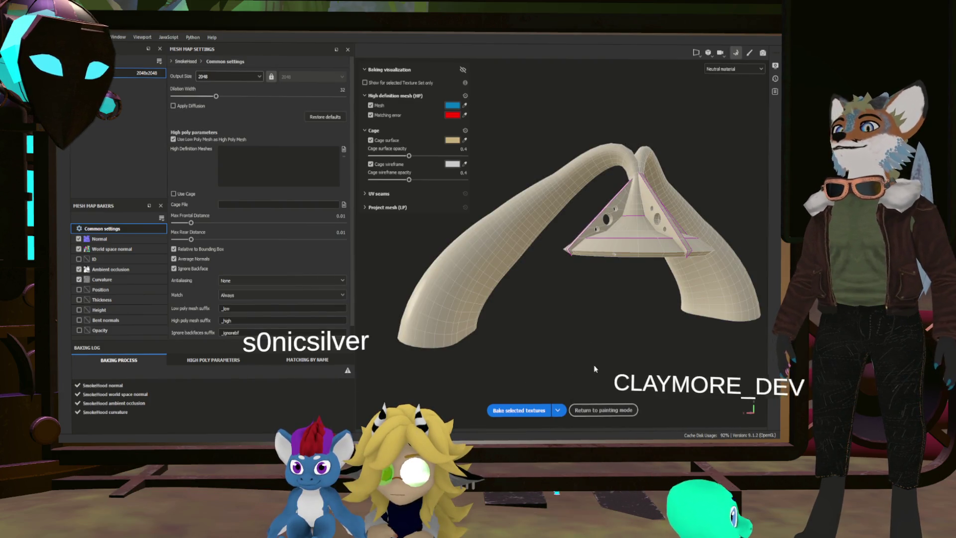
{"action": "left_click", "coordinate": [603, 409]}
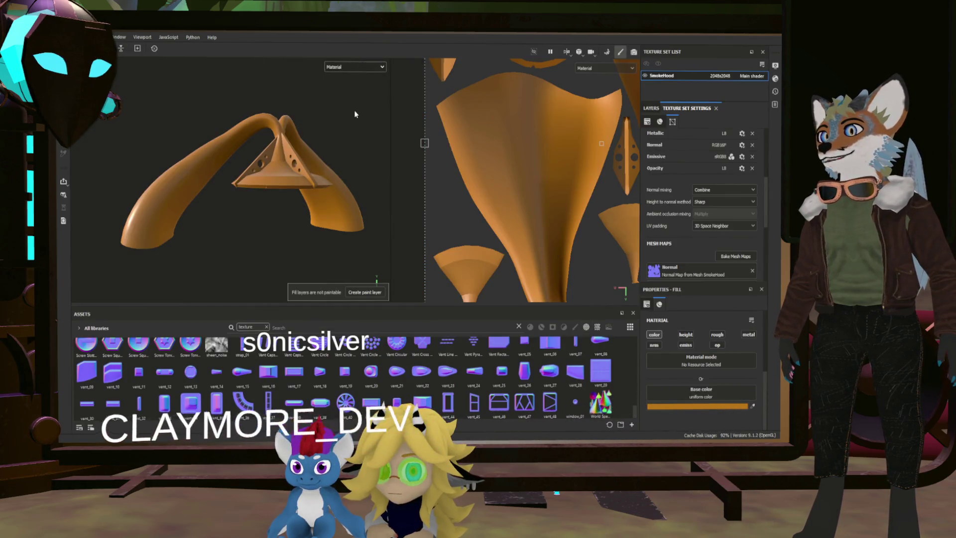
Add a second fill layer with roughness off and a black base colour
{"action": "key", "text": "c"}
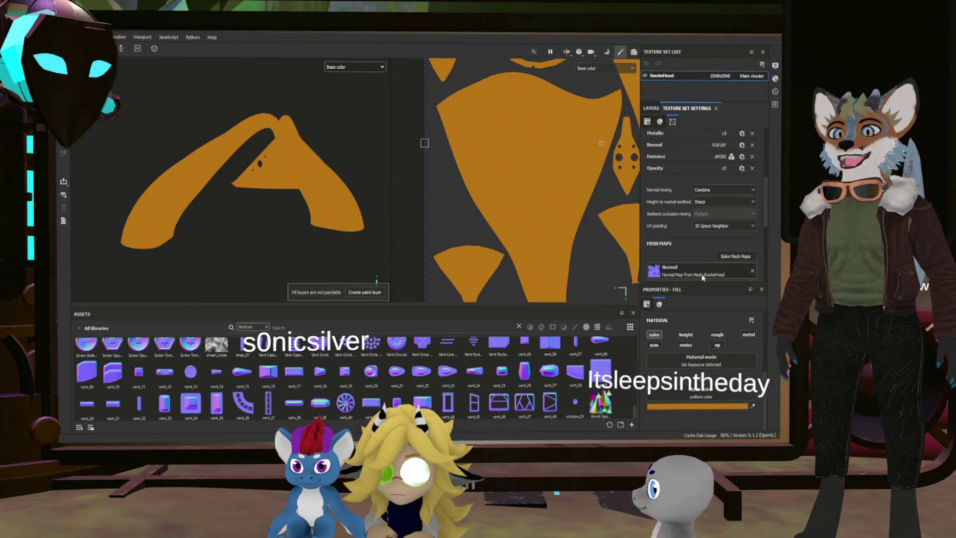
{"action": "left_click", "coordinate": [651, 109]}
{"action": "left_click", "coordinate": [730, 121]}
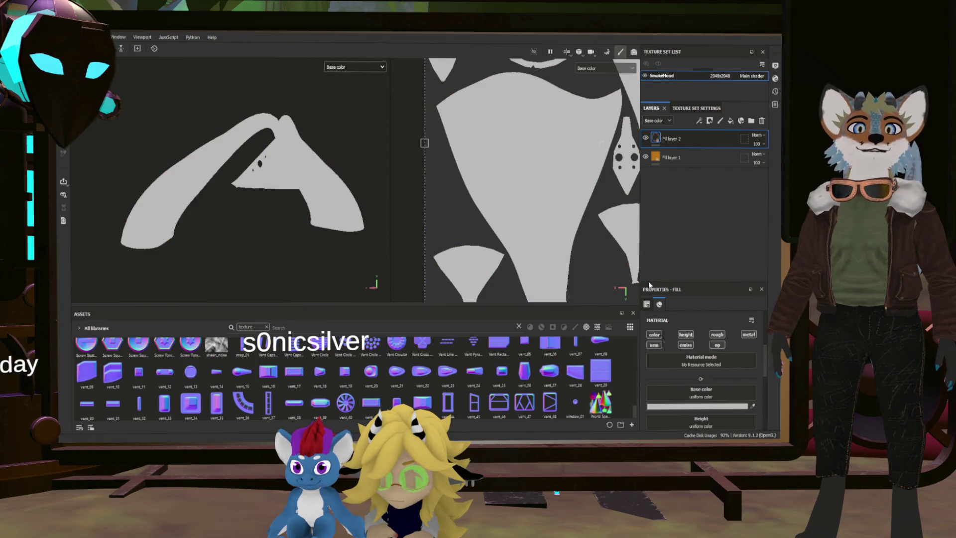
{"action": "left_click", "coordinate": [715, 334]}
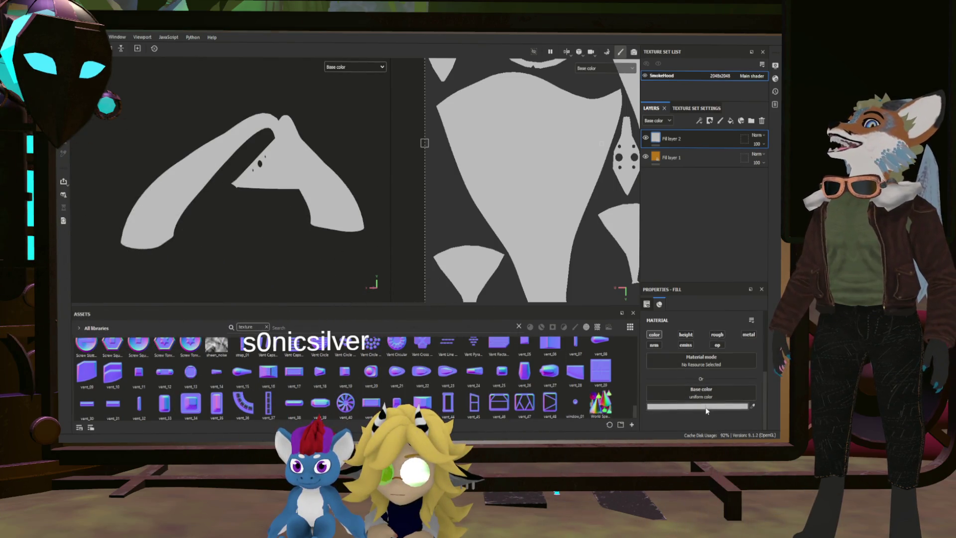
{"action": "left_click_drag", "start_coordinate": [697, 406], "coordinate": [647, 406]}
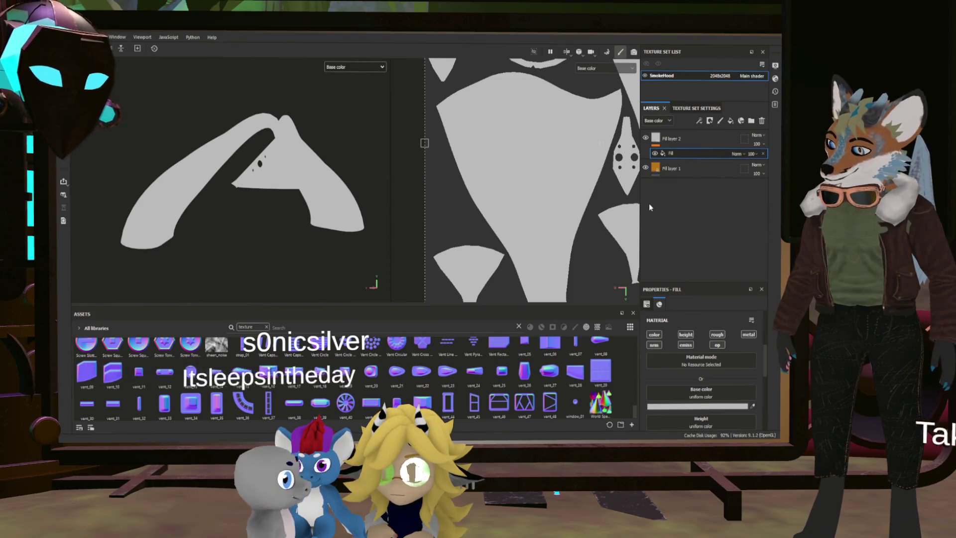
{"action": "key", "text": "ctrl+z"}
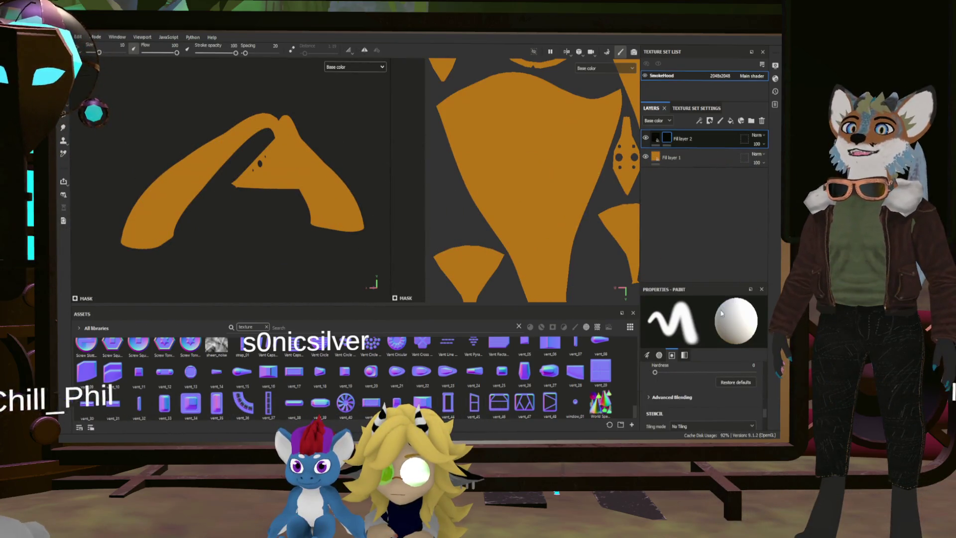
Restore the mask's fill effect, turn it into Ambient Occlusion and blur it
{"action": "key", "text": "ctrl+y"}
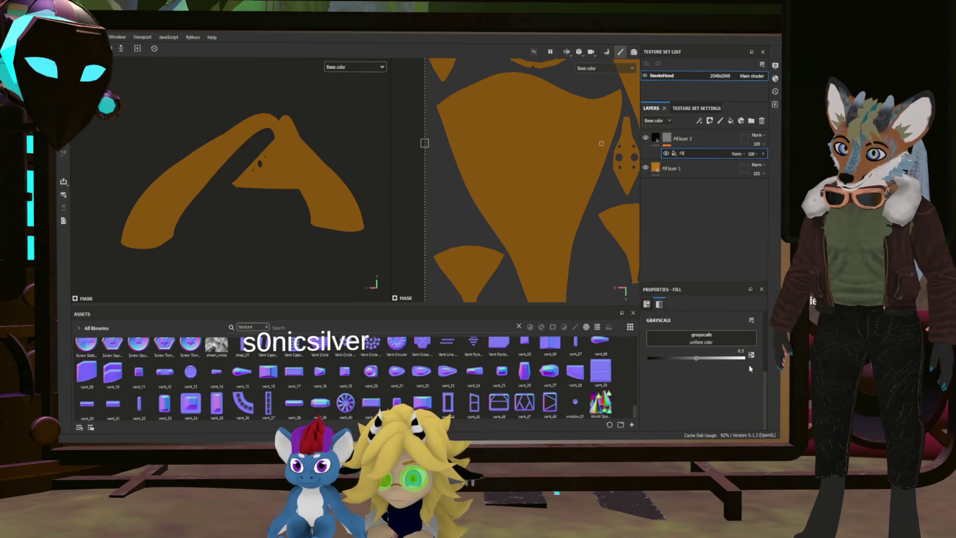
{"action": "left_click", "coordinate": [743, 393]}
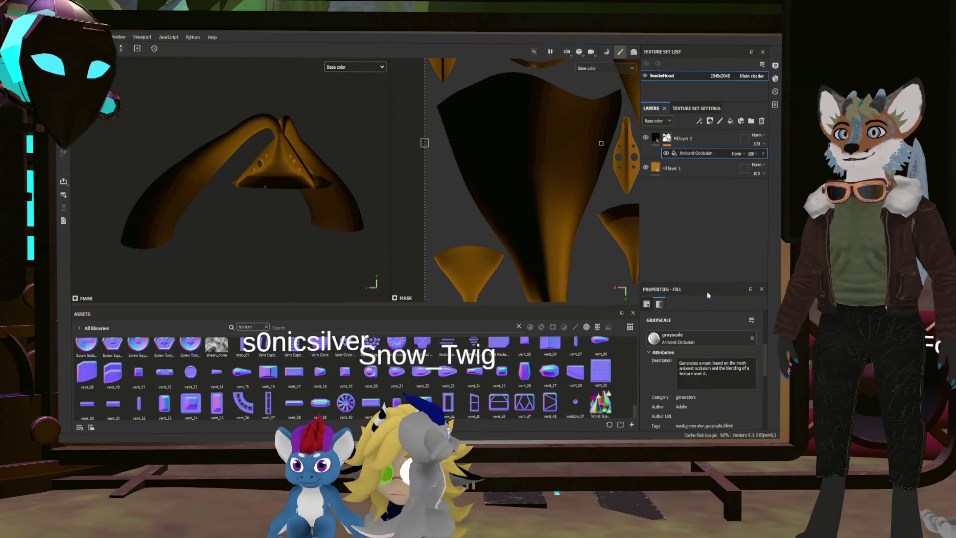
{"action": "scroll", "coordinate": [697, 351], "scroll_direction": "down", "scroll_amount": 4}
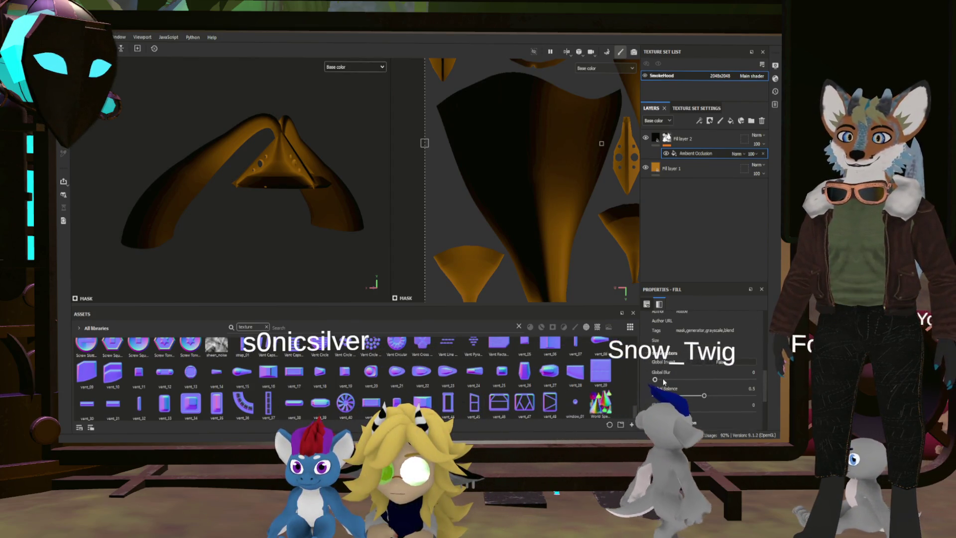
{"action": "mouse_move", "coordinate": [656, 380]}
{"action": "left_mouse_down"}
{"action": "mouse_move", "coordinate": [697, 380]}
{"action": "mouse_move", "coordinate": [655, 395]}
{"action": "left_mouse_up"}
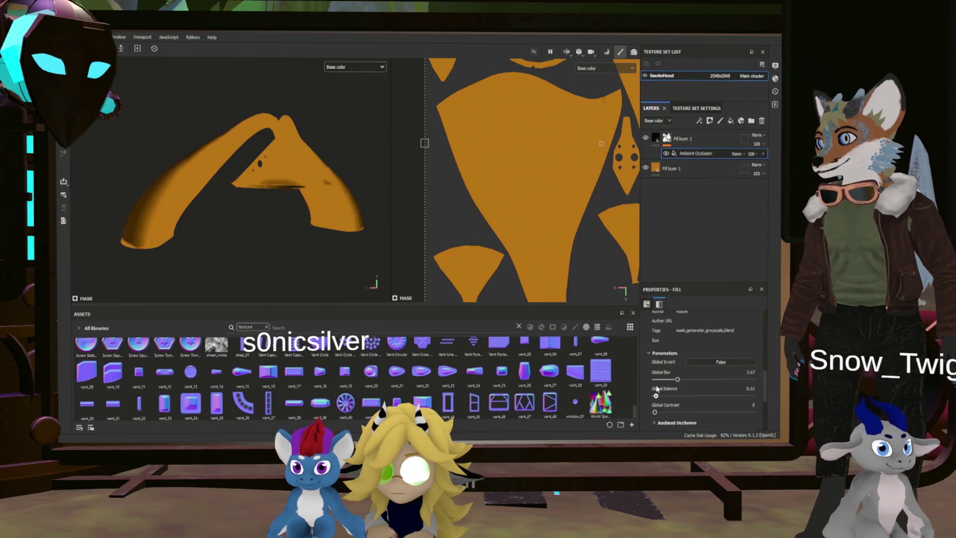
{"action": "scroll", "coordinate": [327, 230], "scroll_direction": "up", "scroll_amount": 2}
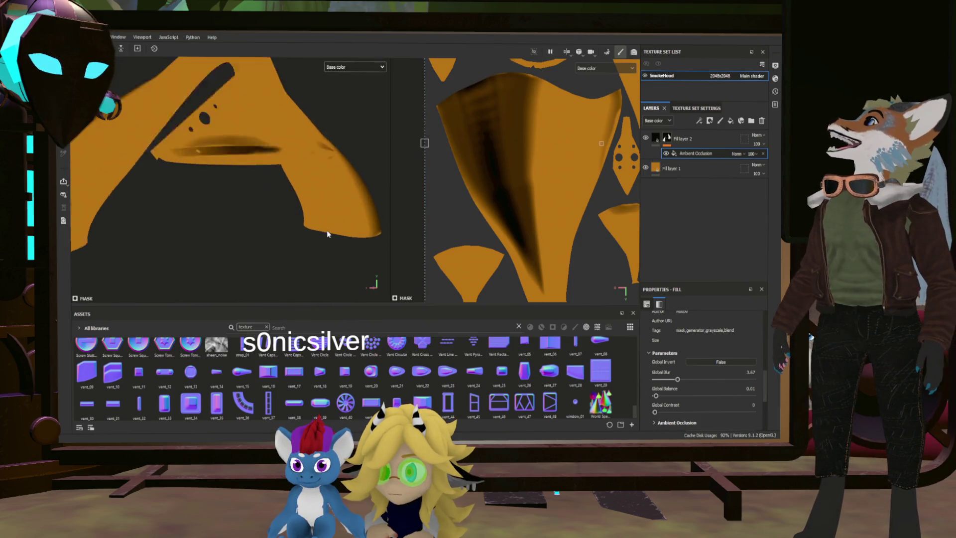
{"action": "left_click_drag", "start_coordinate": [327, 230], "coordinate": [292, 219], "text": "alt"}
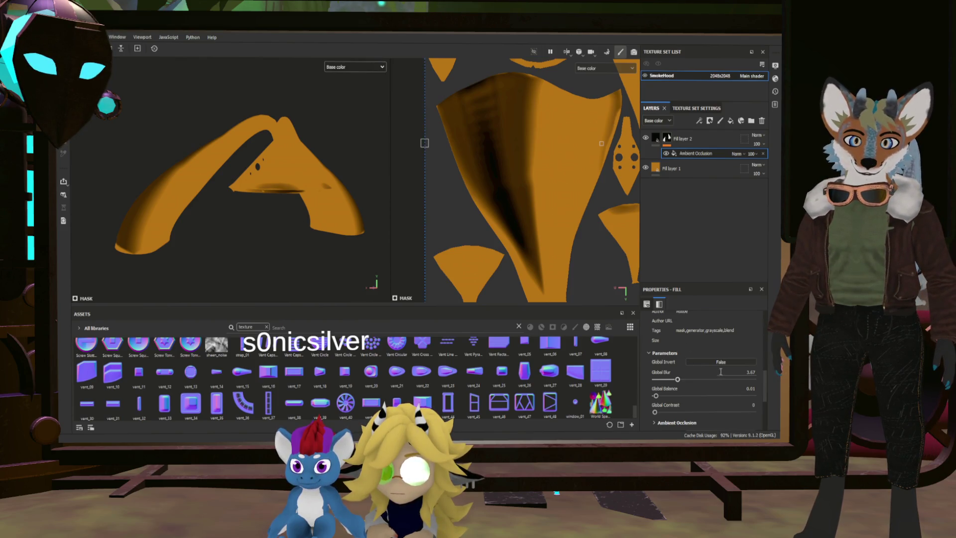
Invert the AO mask and tune it to blur 3.37 and balance 0.29
{"action": "left_click", "coordinate": [705, 361]}
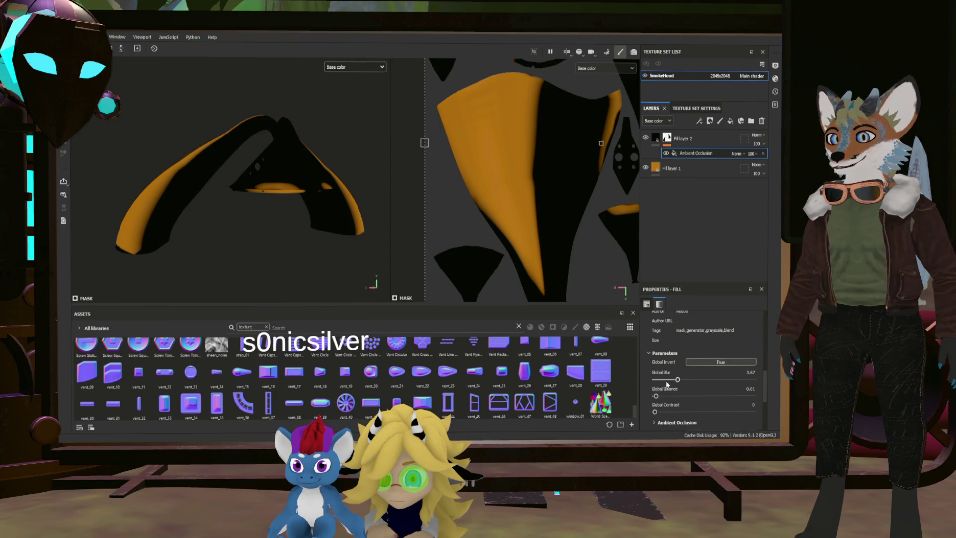
{"action": "mouse_move", "coordinate": [660, 380]}
{"action": "left_mouse_down"}
{"action": "mouse_move", "coordinate": [676, 379]}
{"action": "mouse_move", "coordinate": [680, 397]}
{"action": "left_mouse_up"}
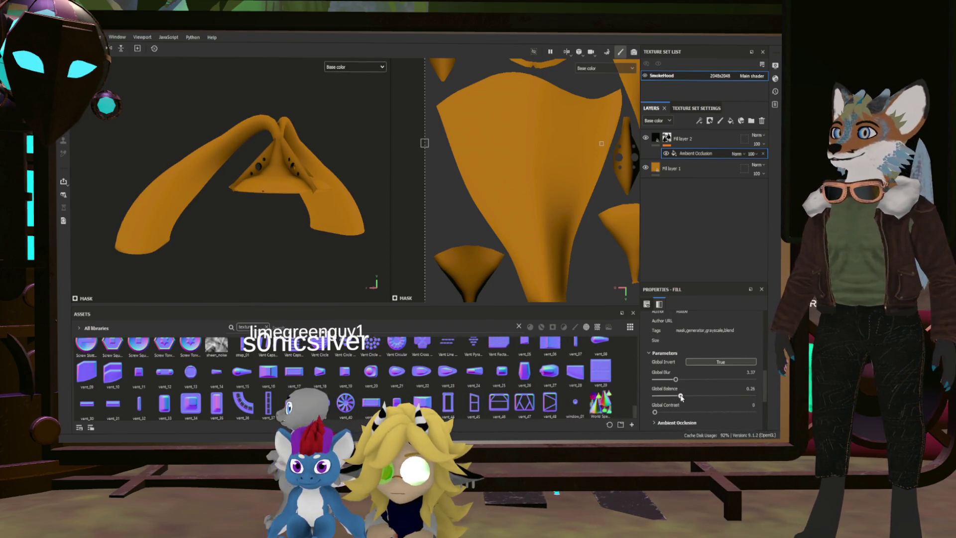
{"action": "left_click_drag", "start_coordinate": [680, 396], "coordinate": [679, 397]}
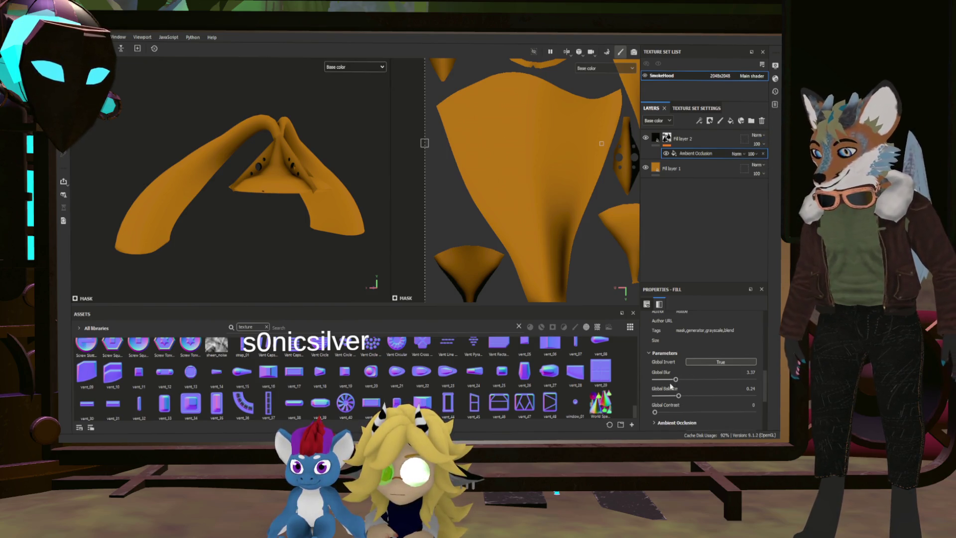
{"action": "mouse_move", "coordinate": [301, 218]}
{"action": "left_mouse_down", "text": "alt"}
{"action": "mouse_move", "coordinate": [373, 194]}
{"action": "mouse_move", "coordinate": [356, 208]}
{"action": "mouse_move", "coordinate": [322, 202]}
{"action": "mouse_move", "coordinate": [322, 161]}
{"action": "mouse_move", "coordinate": [345, 158]}
{"action": "mouse_move", "coordinate": [337, 241]}
{"action": "mouse_move", "coordinate": [414, 245]}
{"action": "mouse_move", "coordinate": [363, 228]}
{"action": "left_mouse_up", "text": "alt"}
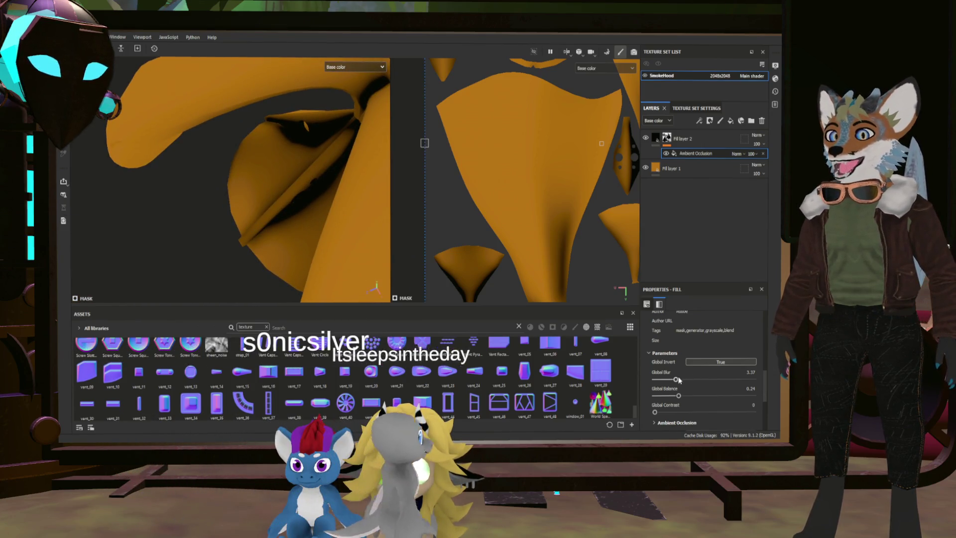
{"action": "left_click_drag", "start_coordinate": [678, 395], "coordinate": [683, 396]}
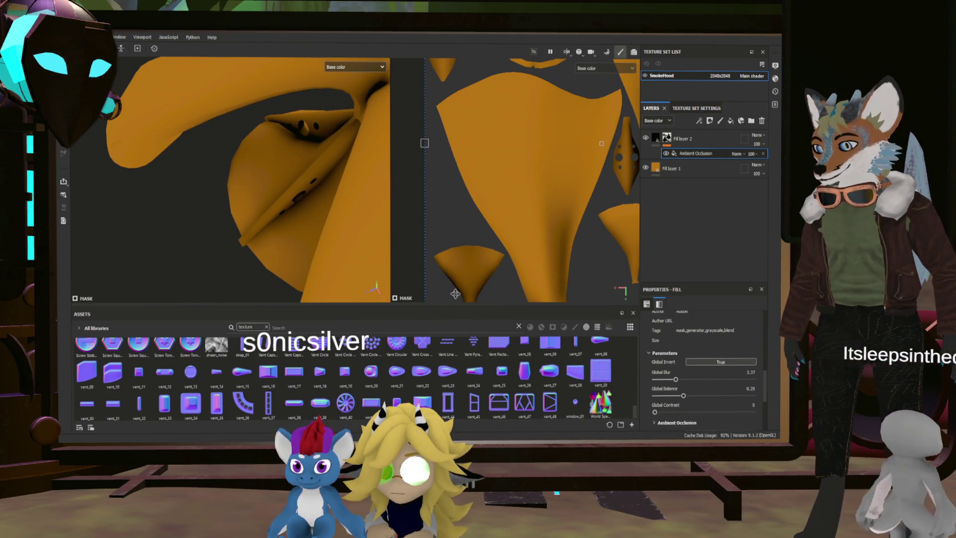
{"action": "mouse_move", "coordinate": [350, 247]}
{"action": "left_mouse_down", "text": "alt"}
{"action": "mouse_move", "coordinate": [324, 234]}
{"action": "mouse_move", "coordinate": [296, 249]}
{"action": "mouse_move", "coordinate": [349, 259]}
{"action": "mouse_move", "coordinate": [258, 249]}
{"action": "mouse_move", "coordinate": [288, 264]}
{"action": "mouse_move", "coordinate": [250, 228]}
{"action": "mouse_move", "coordinate": [154, 218]}
{"action": "mouse_move", "coordinate": [277, 209]}
{"action": "mouse_move", "coordinate": [281, 234]}
{"action": "mouse_move", "coordinate": [294, 239]}
{"action": "left_mouse_up", "text": "alt"}
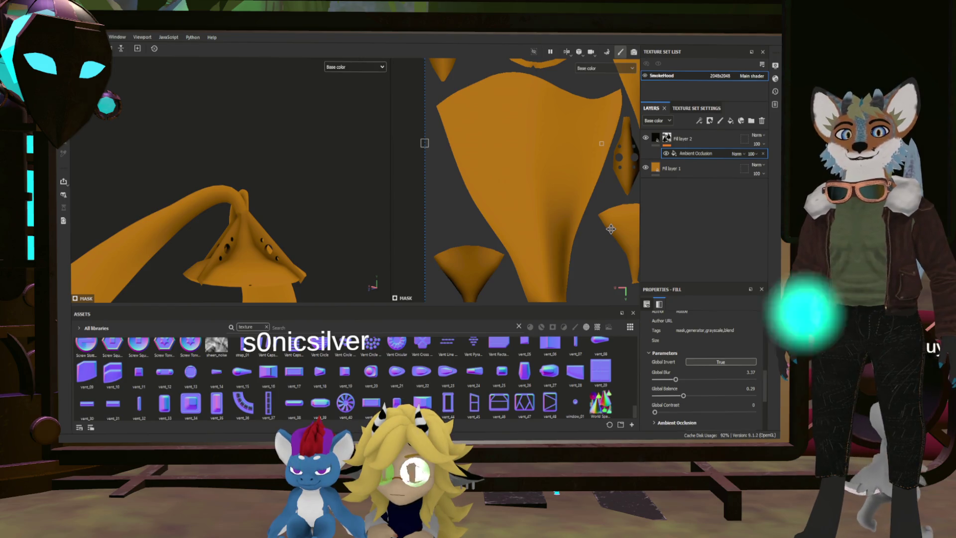
Select the orange Fill layer 1 and add a black mask to its cyan copy
{"action": "left_click", "coordinate": [691, 173]}
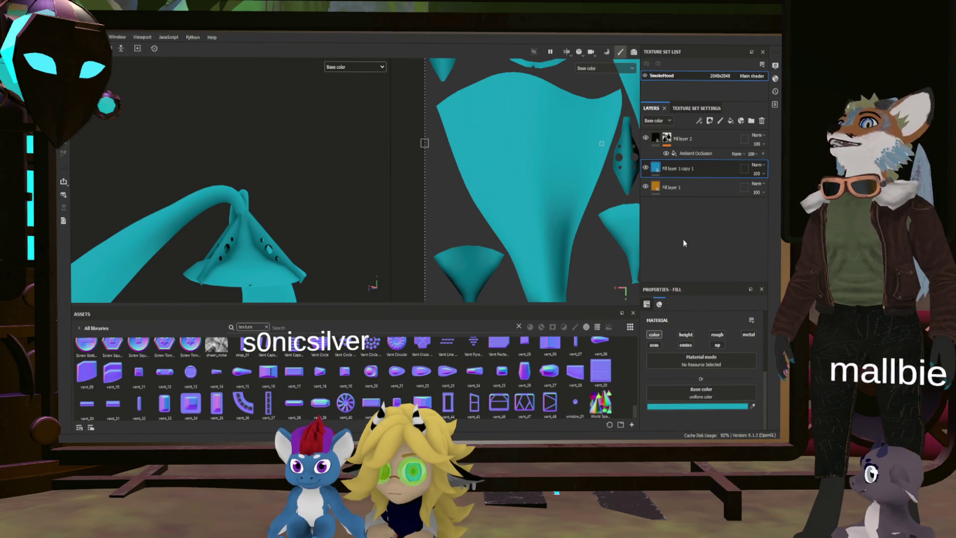
{"action": "left_click", "coordinate": [710, 121]}
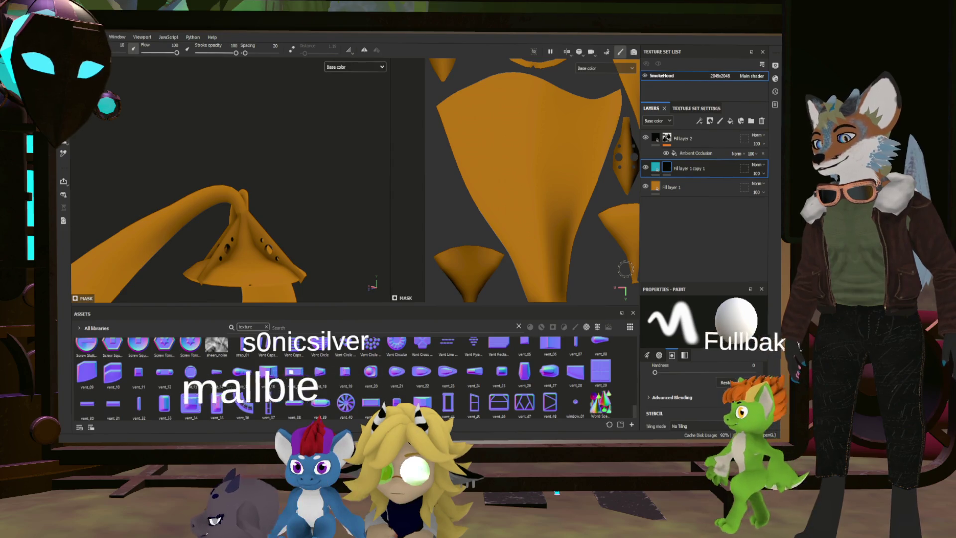
Polygon-fill the tube faces on the cyan layer's mask, then duplicate the cyan layer
{"action": "key", "text": "4"}
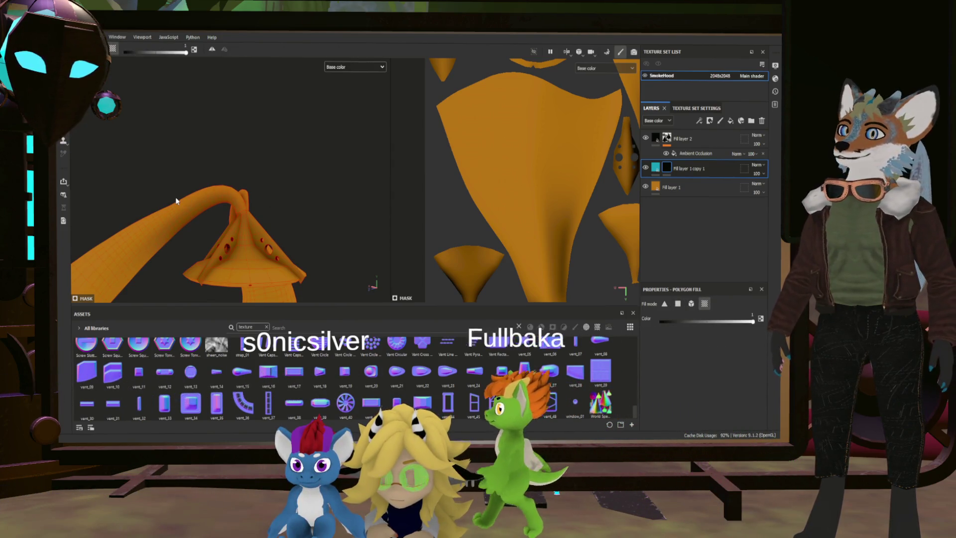
{"action": "left_click", "coordinate": [221, 203]}
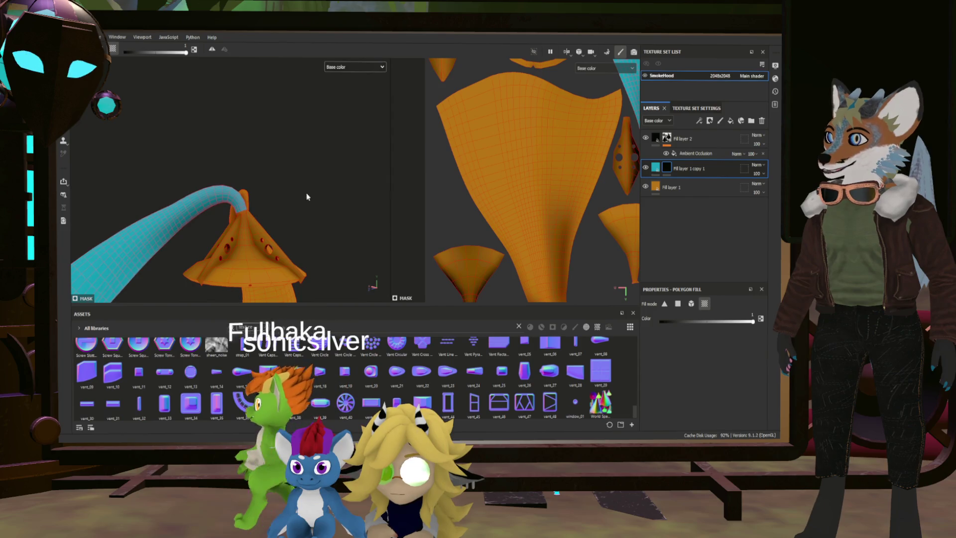
{"action": "left_click_drag", "start_coordinate": [281, 194], "coordinate": [249, 270], "text": "alt"}
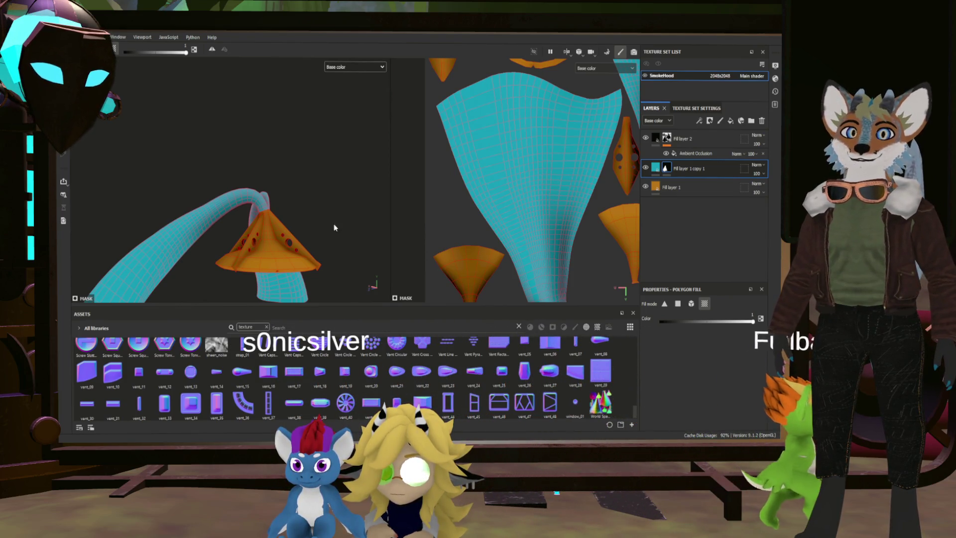
{"action": "scroll", "coordinate": [352, 237], "scroll_direction": "up", "scroll_amount": 5}
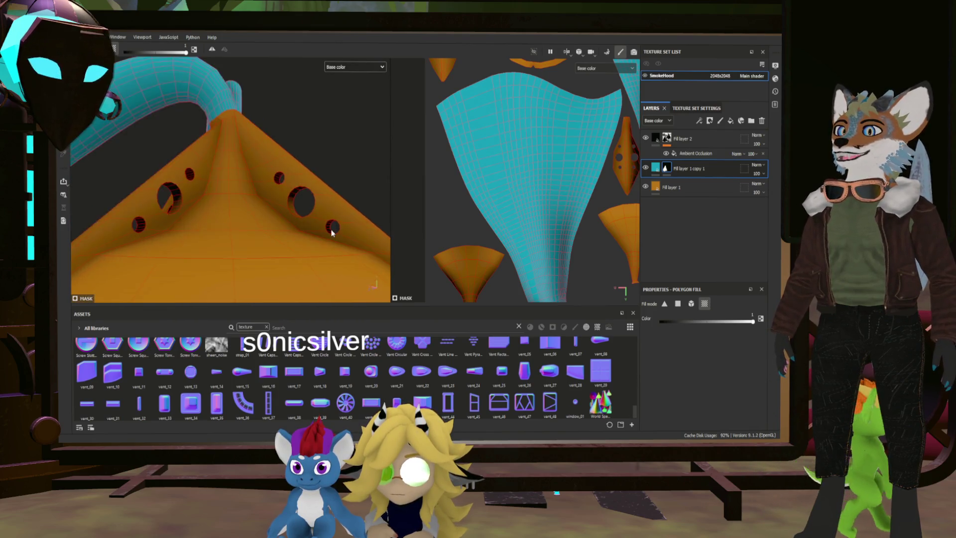
{"action": "scroll", "coordinate": [311, 233], "scroll_direction": "down", "scroll_amount": 3}
{"action": "scroll", "coordinate": [309, 233], "scroll_direction": "up", "scroll_amount": 2}
{"action": "scroll", "coordinate": [307, 232], "scroll_direction": "down", "scroll_amount": 2}
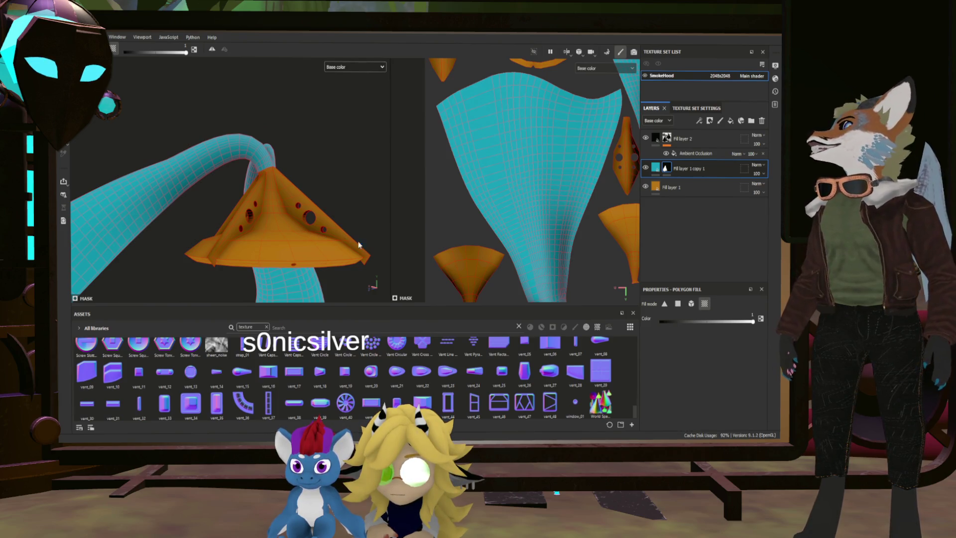
{"action": "left_click", "coordinate": [656, 169]}
{"action": "key", "text": "ctrl+d"}
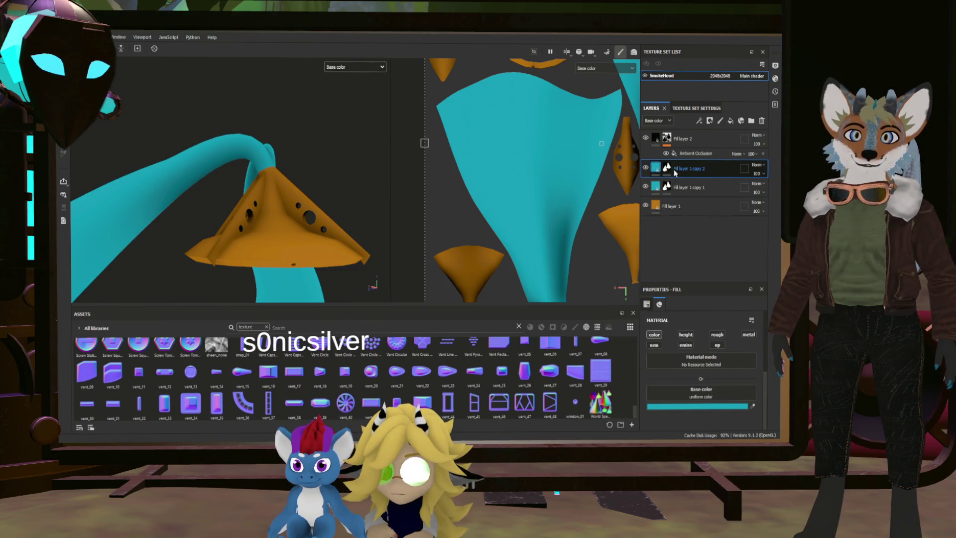
Recolour the duplicate grey and polygon-fill the left vent flap on its mask
{"action": "left_click", "coordinate": [667, 169]}
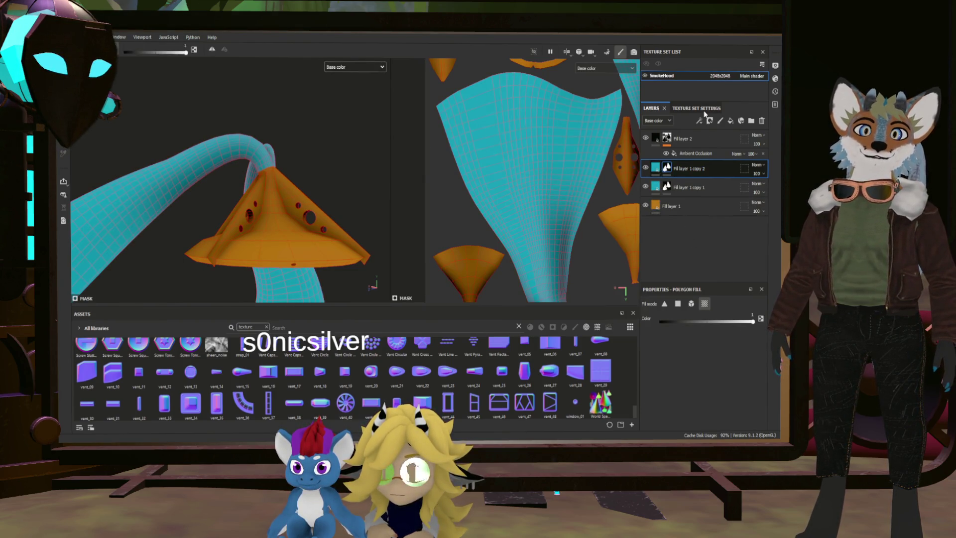
{"action": "left_click", "coordinate": [656, 168]}
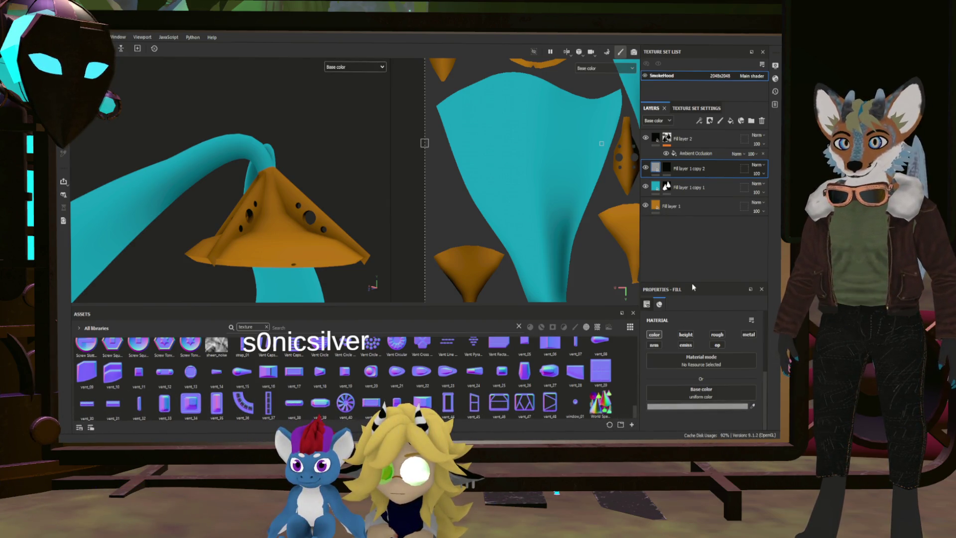
{"action": "left_click", "coordinate": [666, 167]}
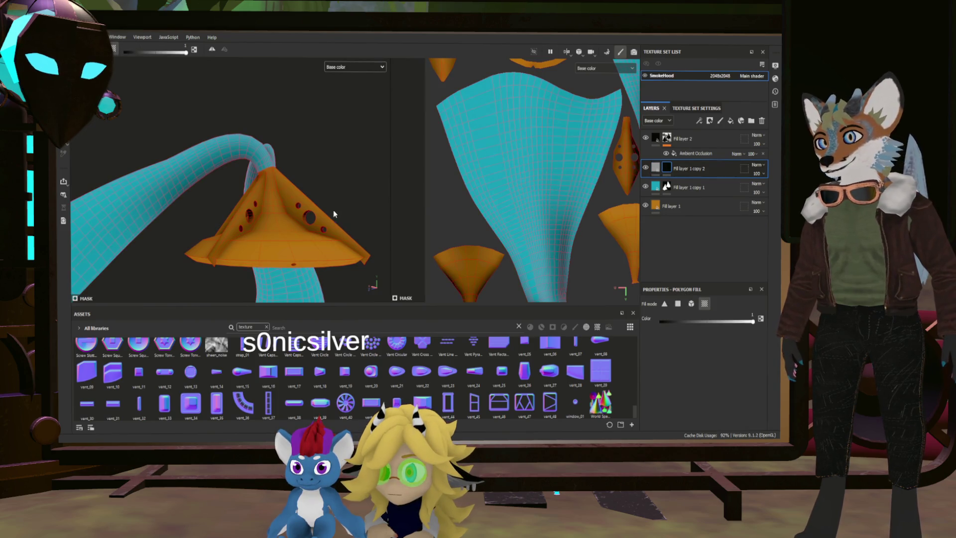
{"action": "left_click", "coordinate": [245, 212]}
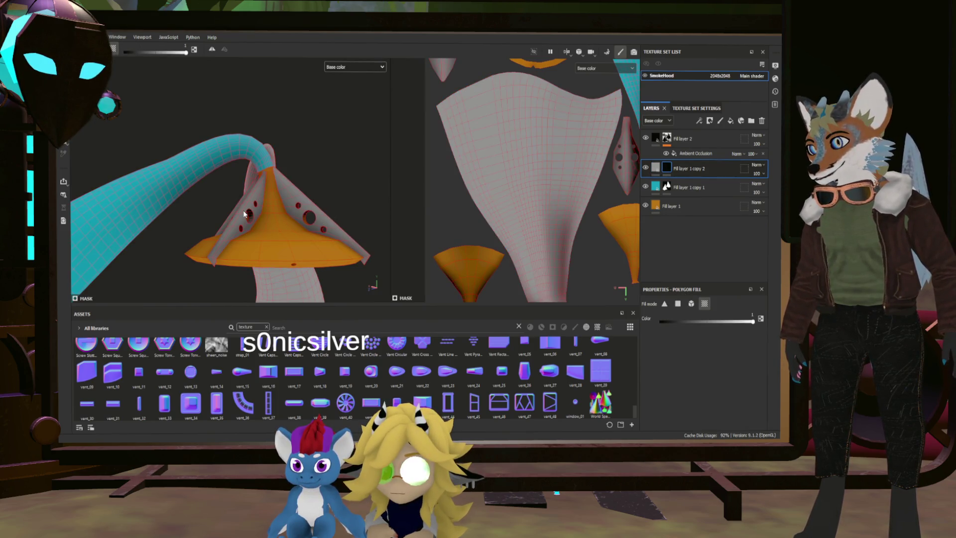
{"action": "left_click", "coordinate": [241, 211]}
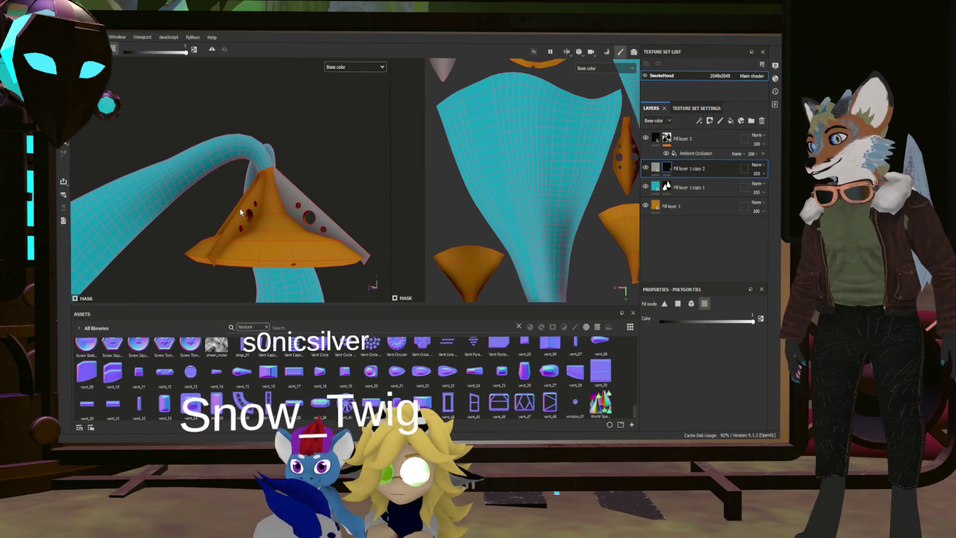
{"action": "left_click", "coordinate": [233, 215]}
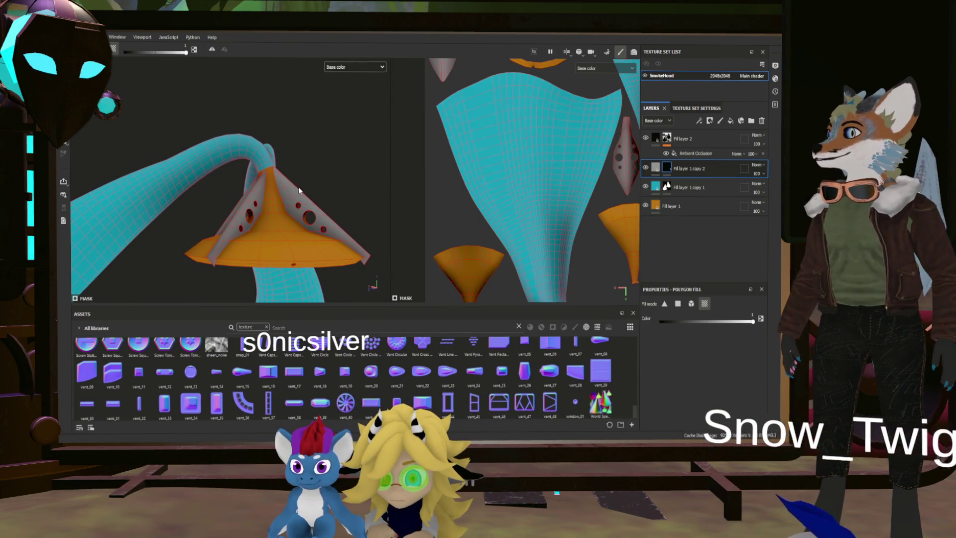
{"action": "mouse_move", "coordinate": [335, 195]}
{"action": "left_mouse_down", "text": "alt"}
{"action": "mouse_move", "coordinate": [179, 202]}
{"action": "mouse_move", "coordinate": [376, 201]}
{"action": "mouse_move", "coordinate": [289, 194]}
{"action": "mouse_move", "coordinate": [352, 192]}
{"action": "left_mouse_up", "text": "alt"}
Zoom and orbit in close to the side of the cone to reach the remaining vent flaps
{"action": "scroll", "coordinate": [353, 194], "scroll_direction": "up", "scroll_amount": 2}
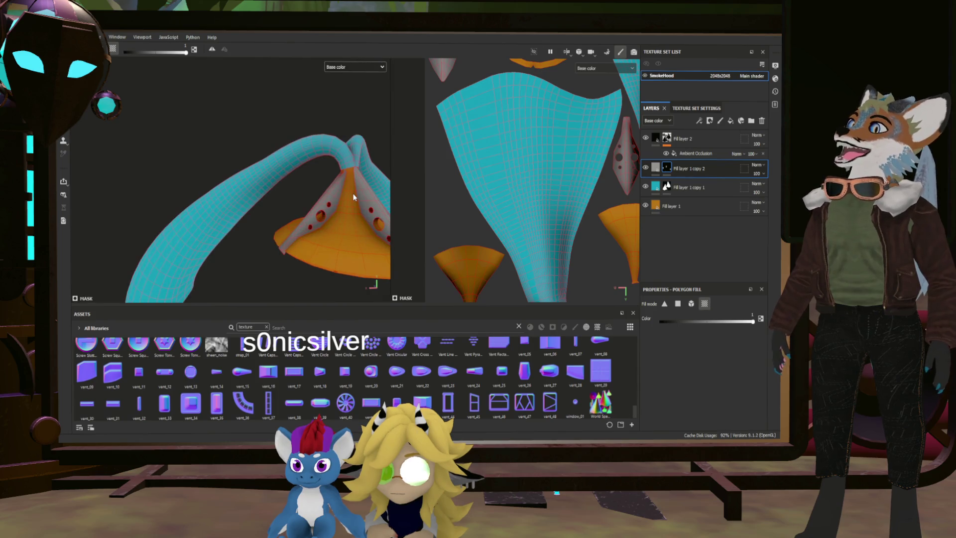
{"action": "scroll", "coordinate": [331, 196], "scroll_direction": "up", "scroll_amount": 2}
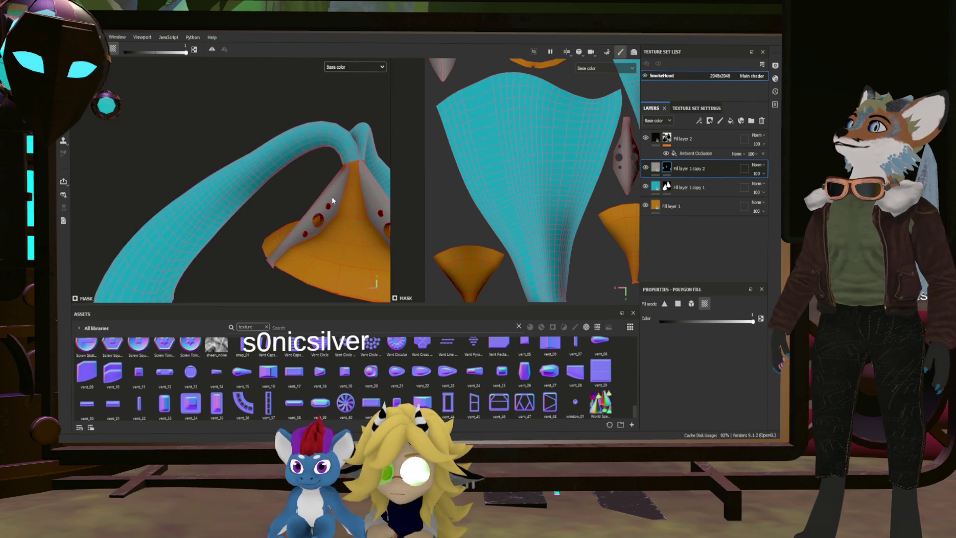
{"action": "scroll", "coordinate": [334, 222], "scroll_direction": "down", "scroll_amount": 3}
{"action": "scroll", "coordinate": [359, 262], "scroll_direction": "up", "scroll_amount": 3}
{"action": "scroll", "coordinate": [348, 246], "scroll_direction": "up", "scroll_amount": 3}
{"action": "scroll", "coordinate": [352, 239], "scroll_direction": "up", "scroll_amount": 1}
{"action": "scroll", "coordinate": [351, 244], "scroll_direction": "down", "scroll_amount": 1}
{"action": "scroll", "coordinate": [338, 246], "scroll_direction": "down", "scroll_amount": 3}
{"action": "scroll", "coordinate": [333, 250], "scroll_direction": "down", "scroll_amount": 3}
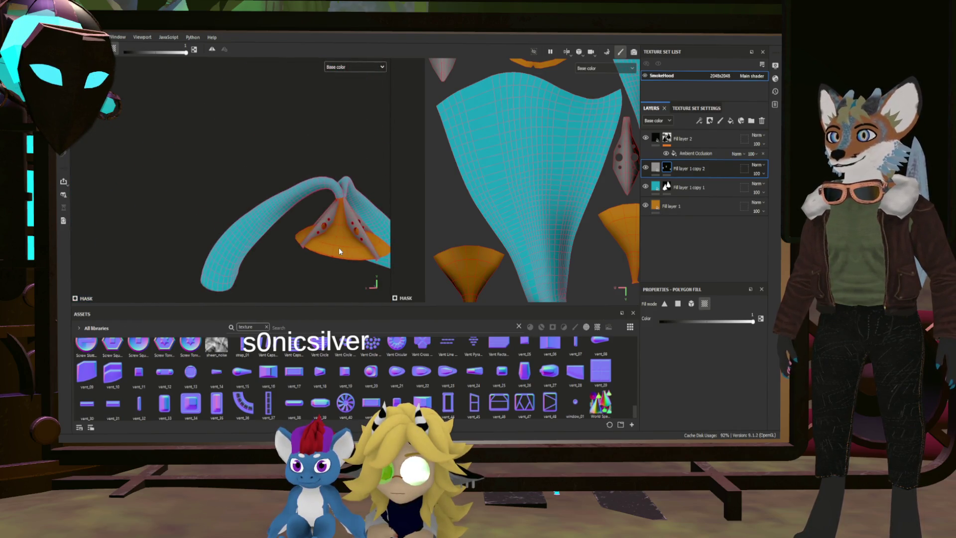
{"action": "mouse_move", "coordinate": [339, 252]}
{"action": "left_mouse_down", "text": "alt"}
{"action": "mouse_move", "coordinate": [262, 201]}
{"action": "mouse_move", "coordinate": [236, 209]}
{"action": "left_mouse_up", "text": "alt"}
{"action": "scroll", "coordinate": [282, 210], "scroll_direction": "up", "scroll_amount": 3}
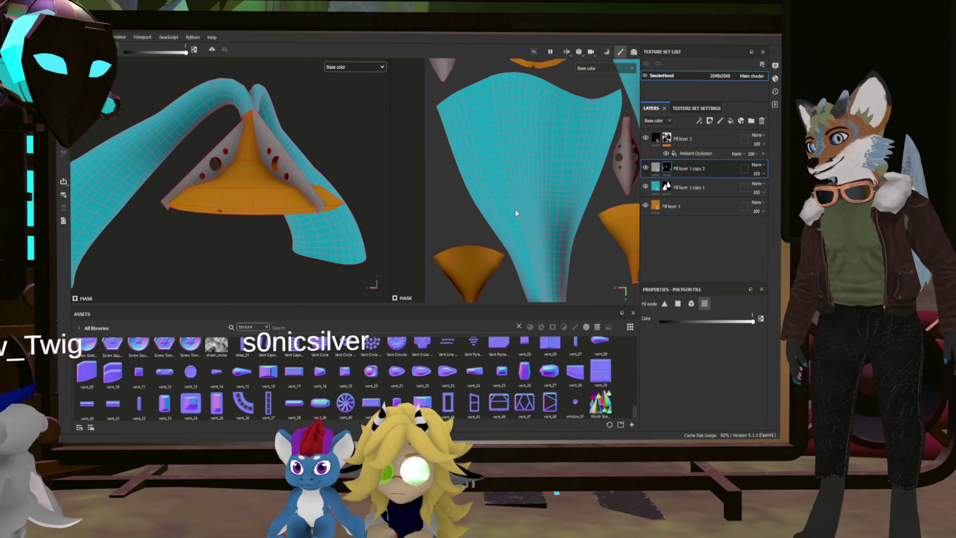
Finish the remaining vent flaps in grey and select the grey layer's colour content
{"action": "left_click_drag", "start_coordinate": [359, 209], "coordinate": [302, 207], "text": "alt"}
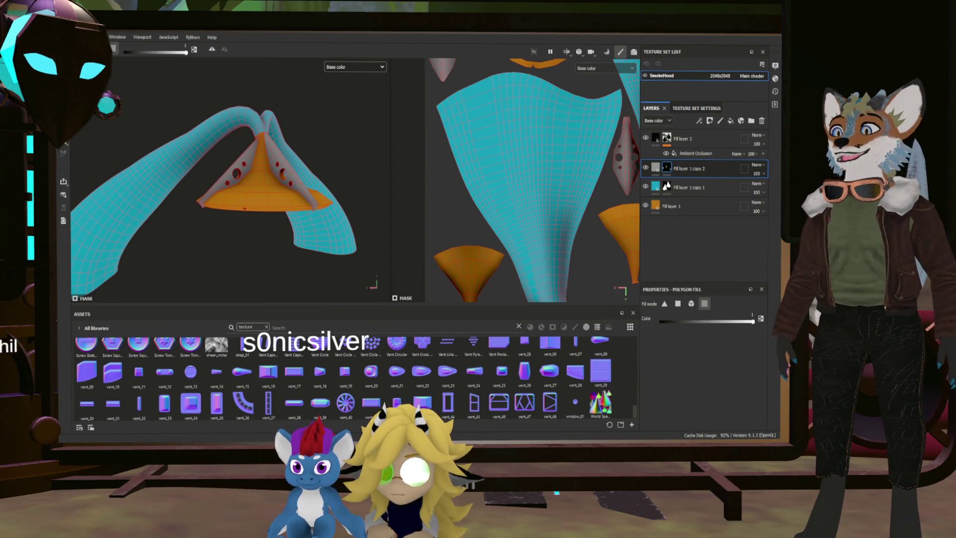
{"action": "scroll", "coordinate": [229, 179], "scroll_direction": "up", "scroll_amount": 4}
{"action": "left_click_drag", "start_coordinate": [197, 193], "coordinate": [267, 204], "text": "alt"}
{"action": "scroll", "coordinate": [259, 205], "scroll_direction": "down", "scroll_amount": 3}
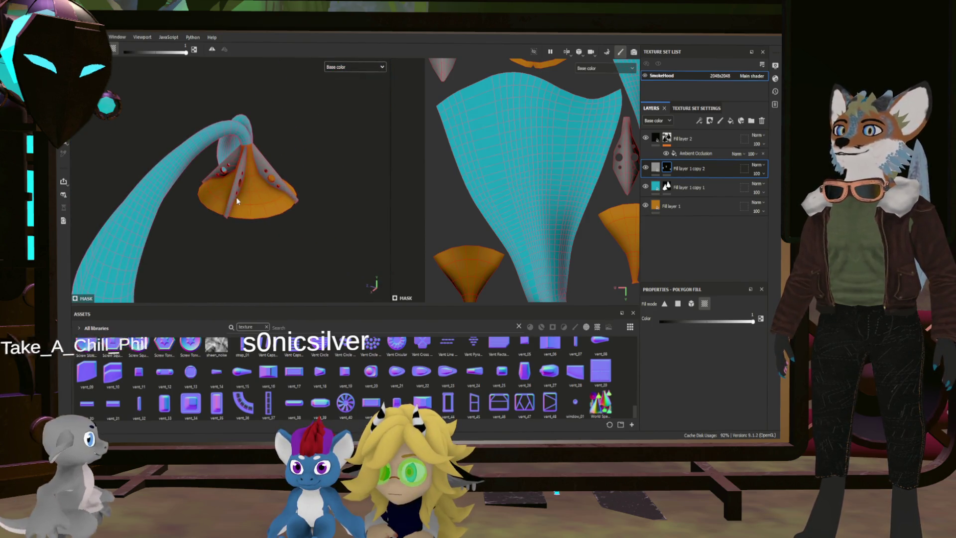
{"action": "scroll", "coordinate": [264, 193], "scroll_direction": "up", "scroll_amount": 5}
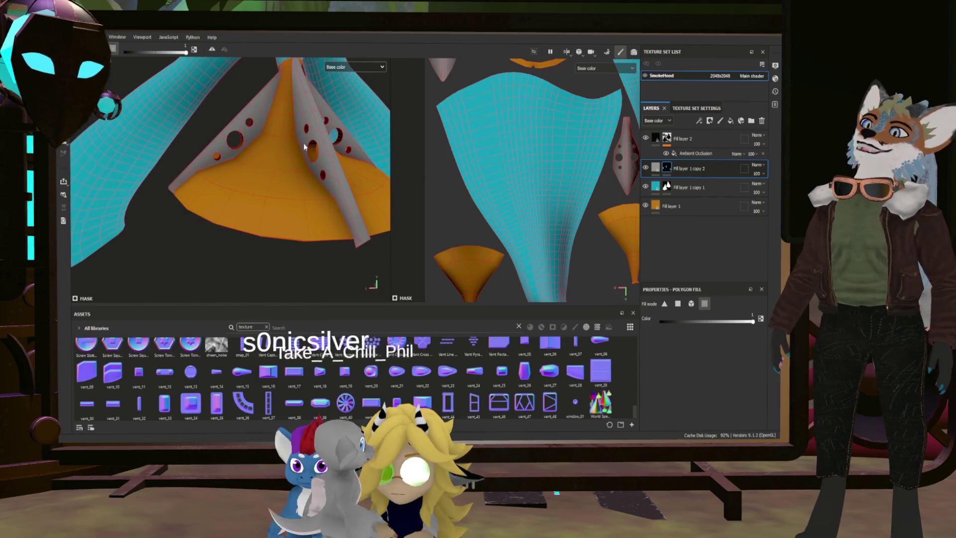
{"action": "left_click", "coordinate": [655, 168]}
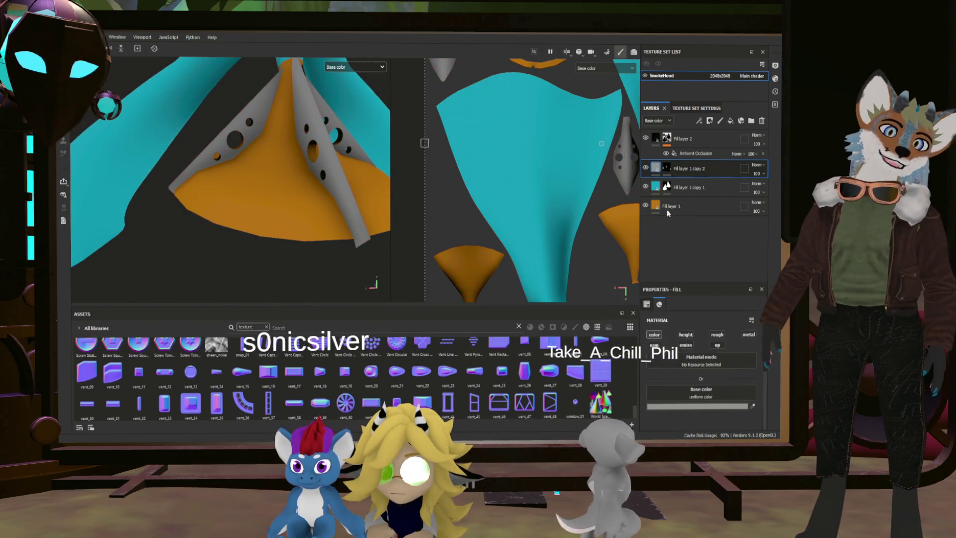